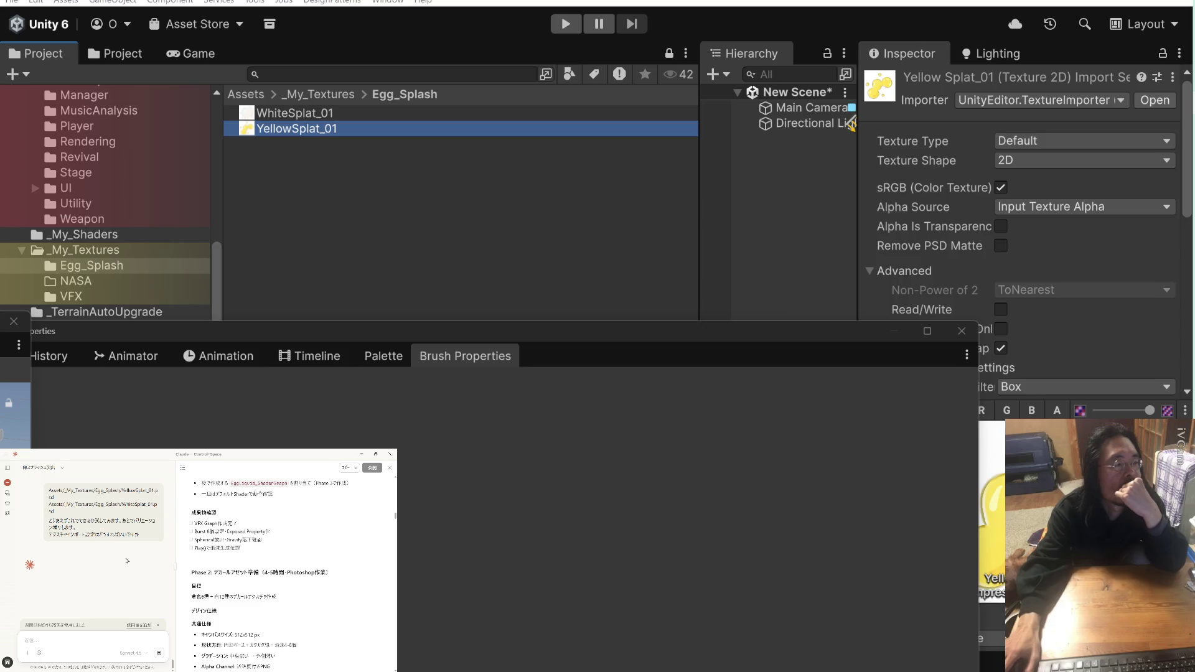
# Keep YellowSplat_01 as a 2D texture with Alpha Is Transparency and Remove PSD Matte enabled
pyautogui.scroll(2, 127, 561)
pyautogui.scroll(-3, 127, 561)
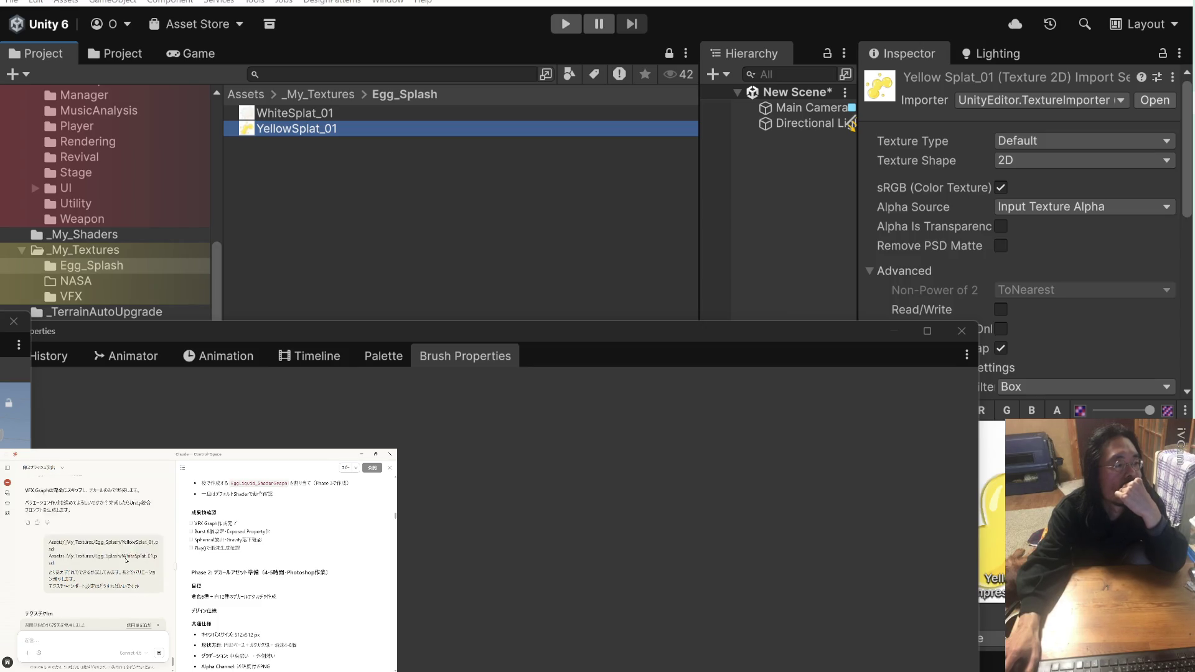
pyautogui.scroll(-3, 129, 557)
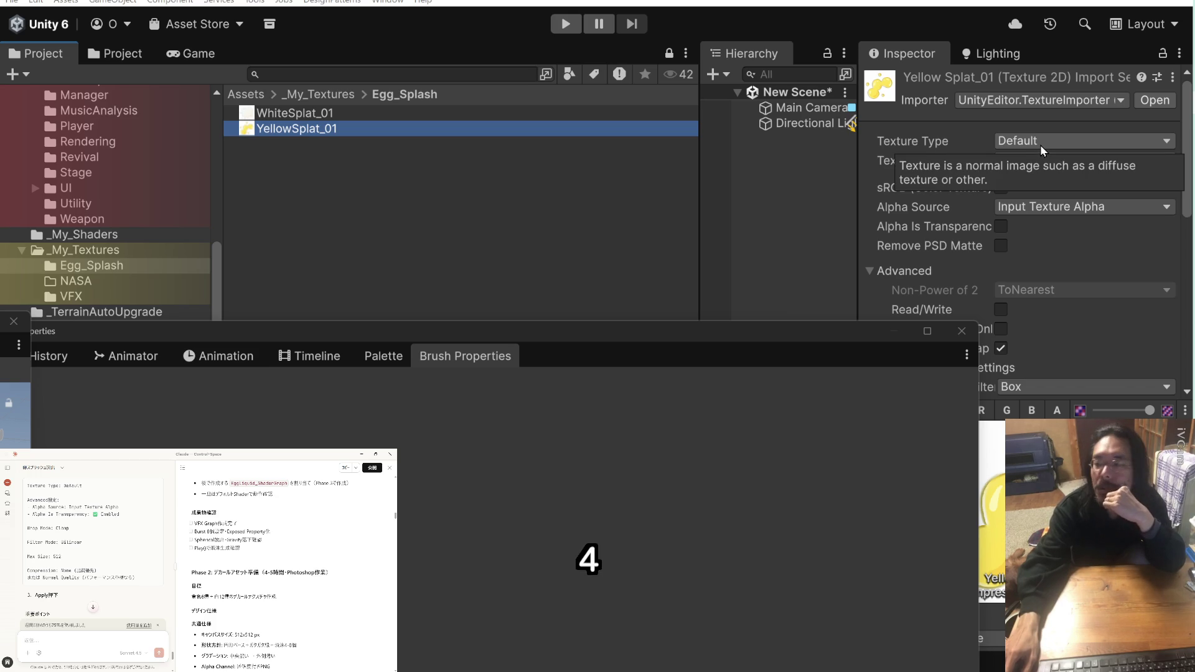
pyautogui.click(1055, 164)
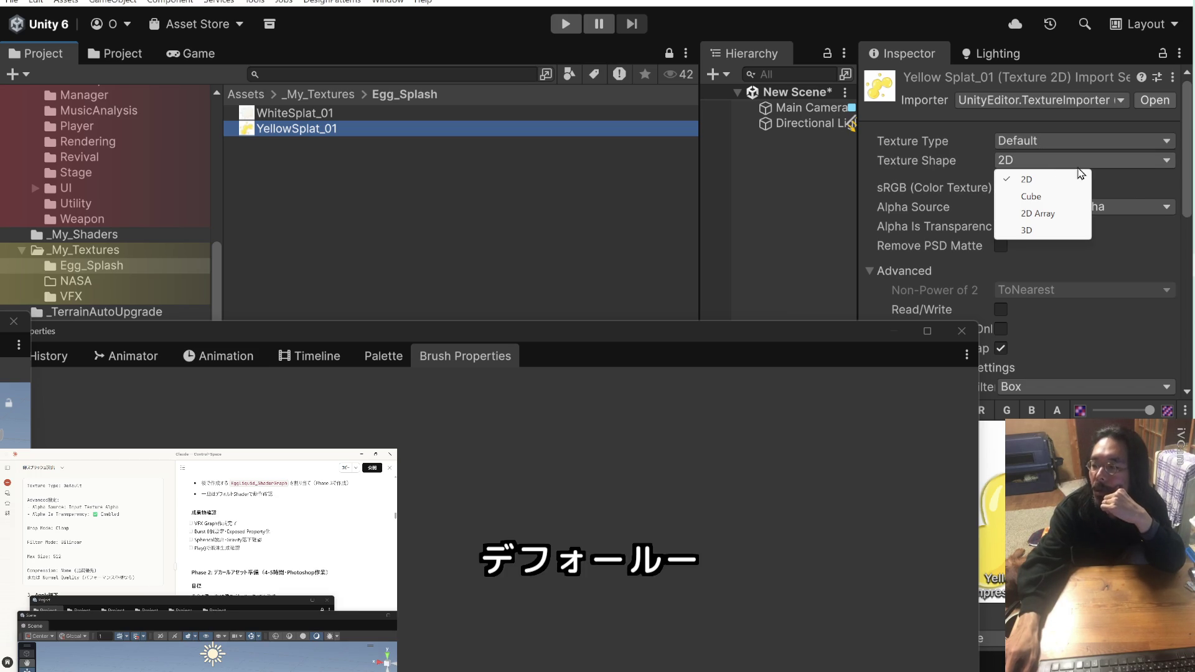
pyautogui.click(1130, 181)
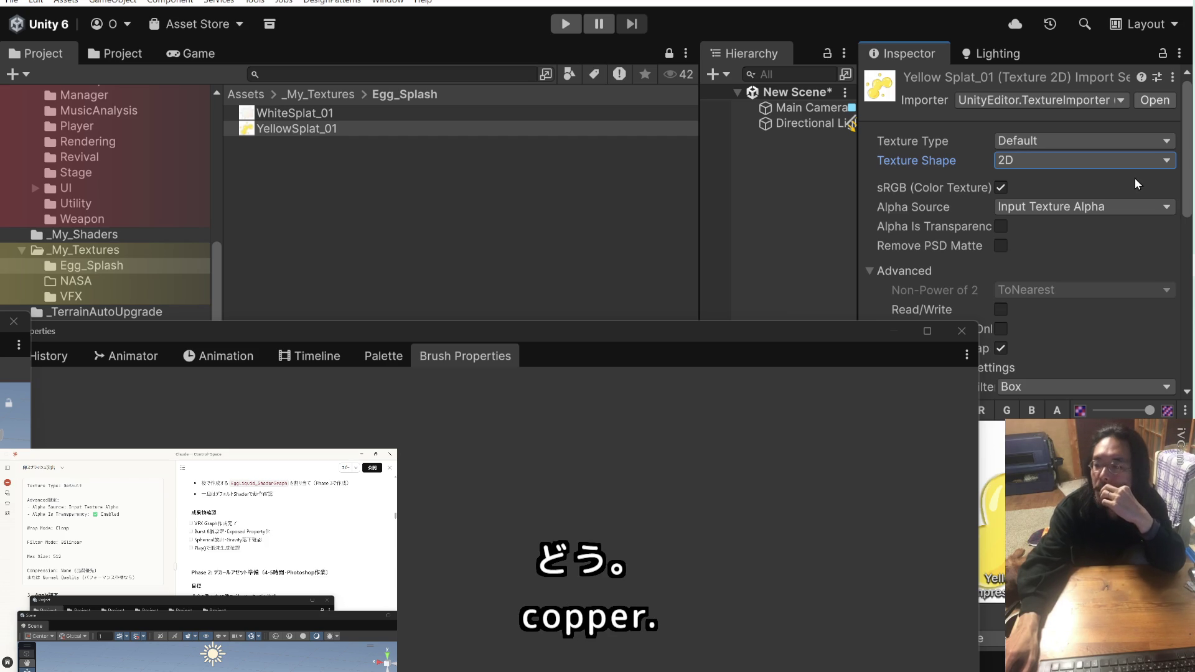
pyautogui.click(1001, 226)
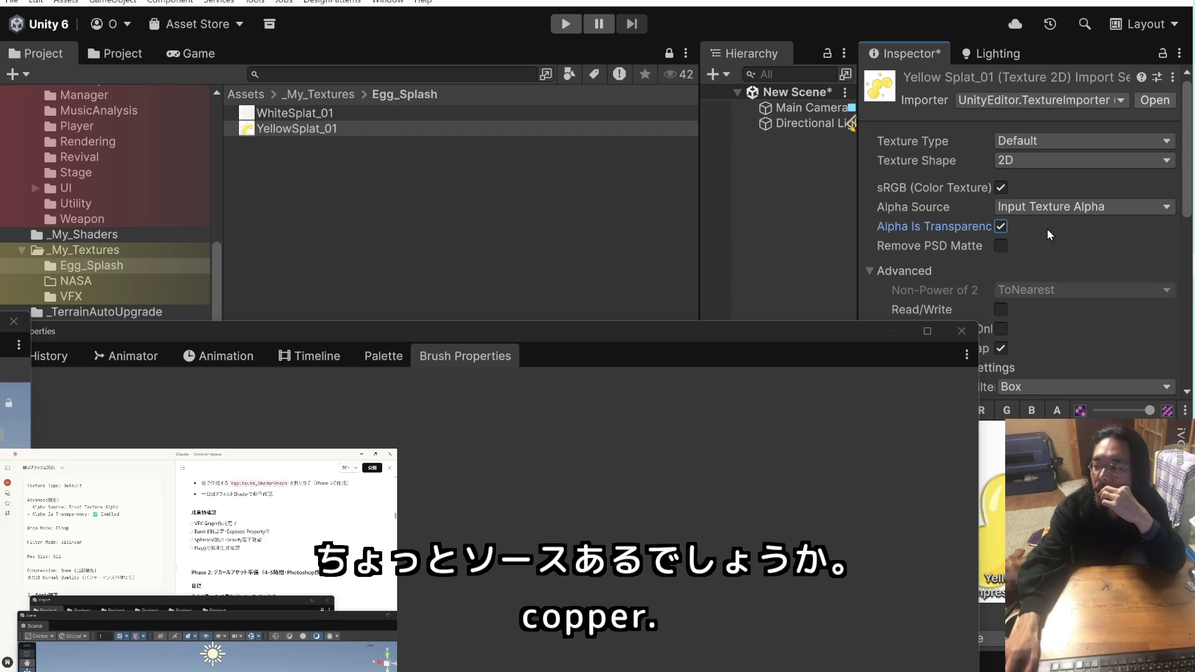
pyautogui.click(1002, 246)
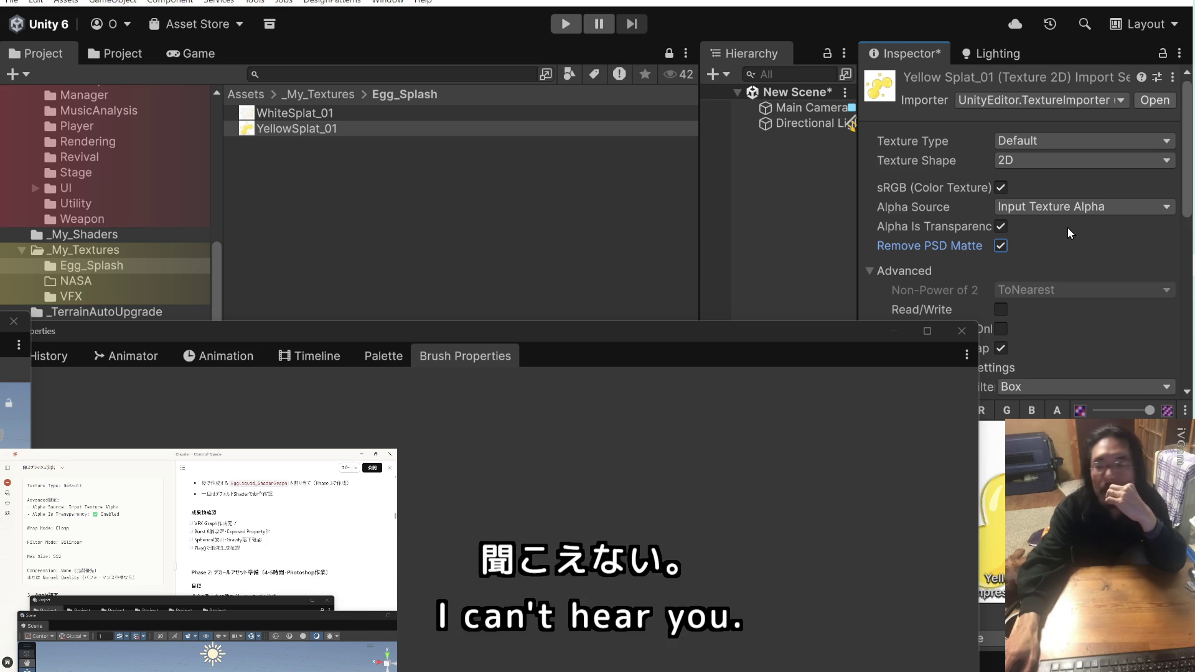
pyautogui.scroll(-4, 1068, 226)
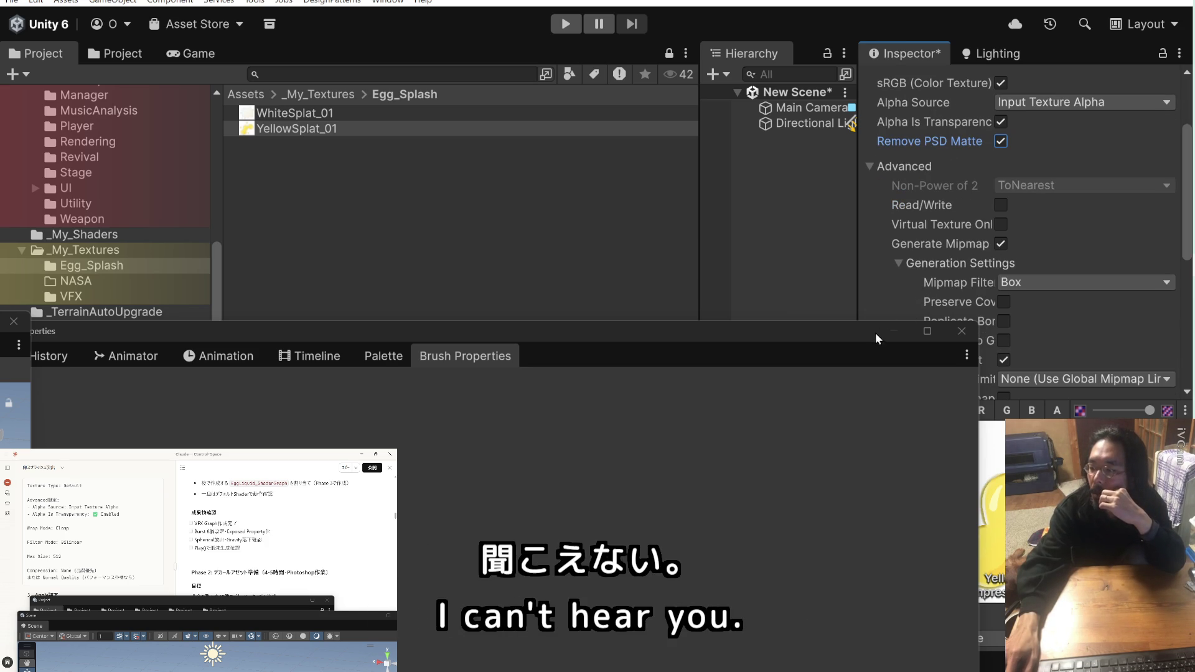
pyautogui.moveTo(875, 332); pyautogui.dragTo(724, 320)
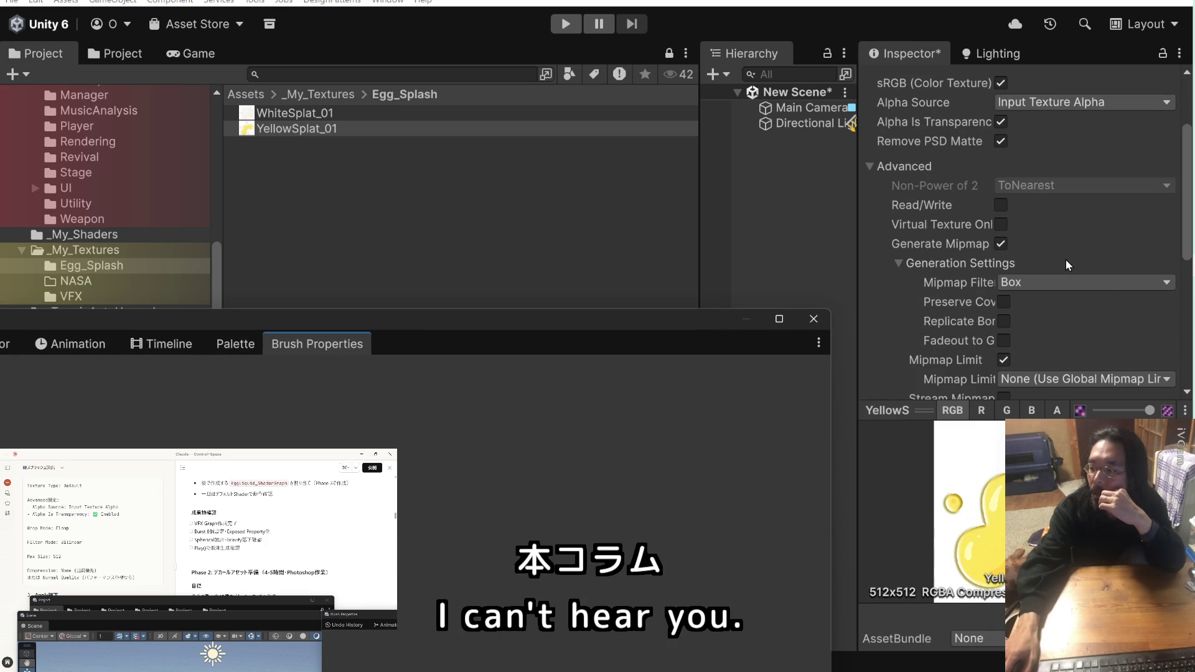
# Turn off mipmap generation, set Wrap Mode to Clamp and Max Size to 512
pyautogui.click(1001, 243)
pyautogui.click(1080, 291)
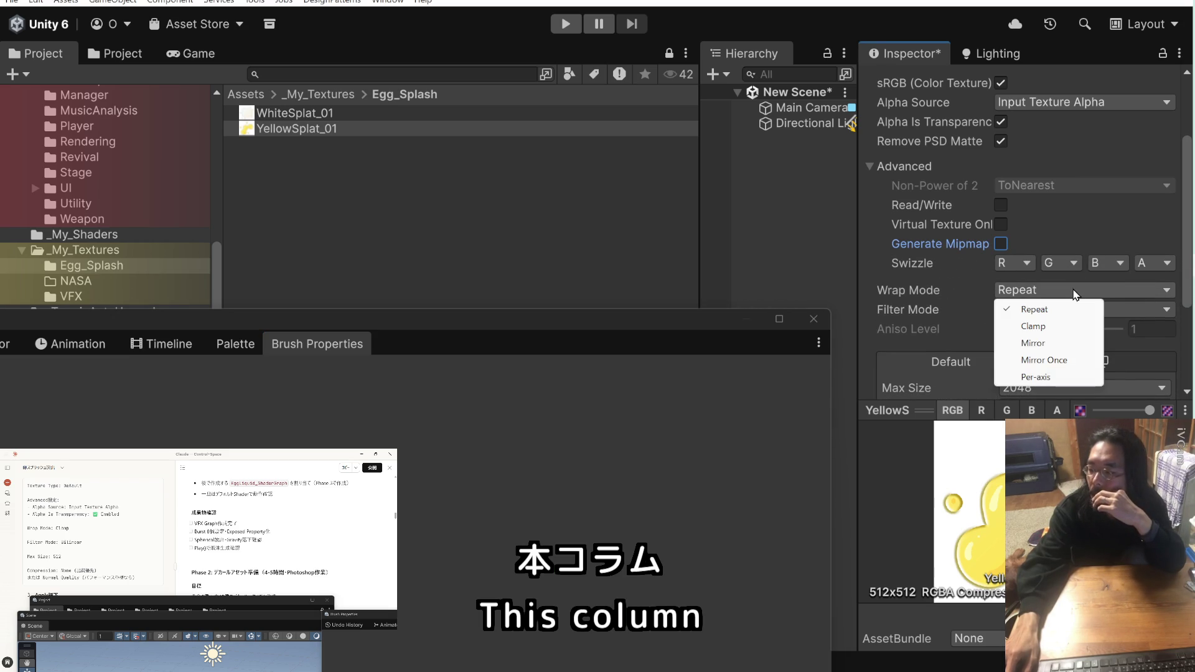
pyautogui.click(1064, 326)
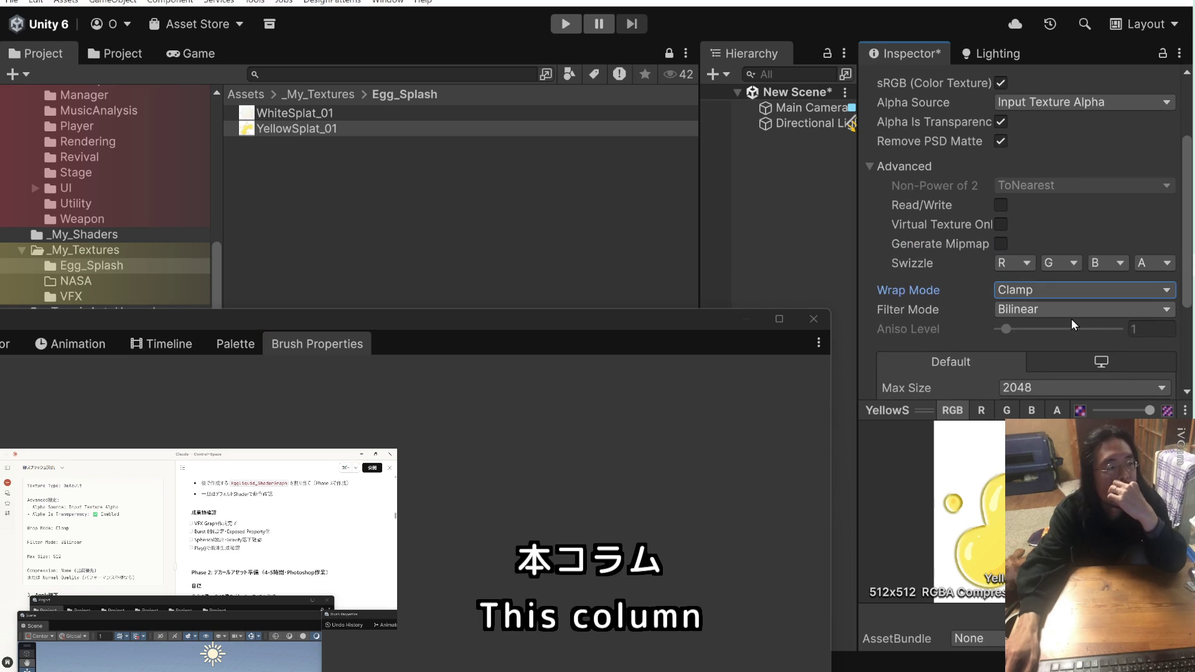
pyautogui.scroll(-2, 959, 308)
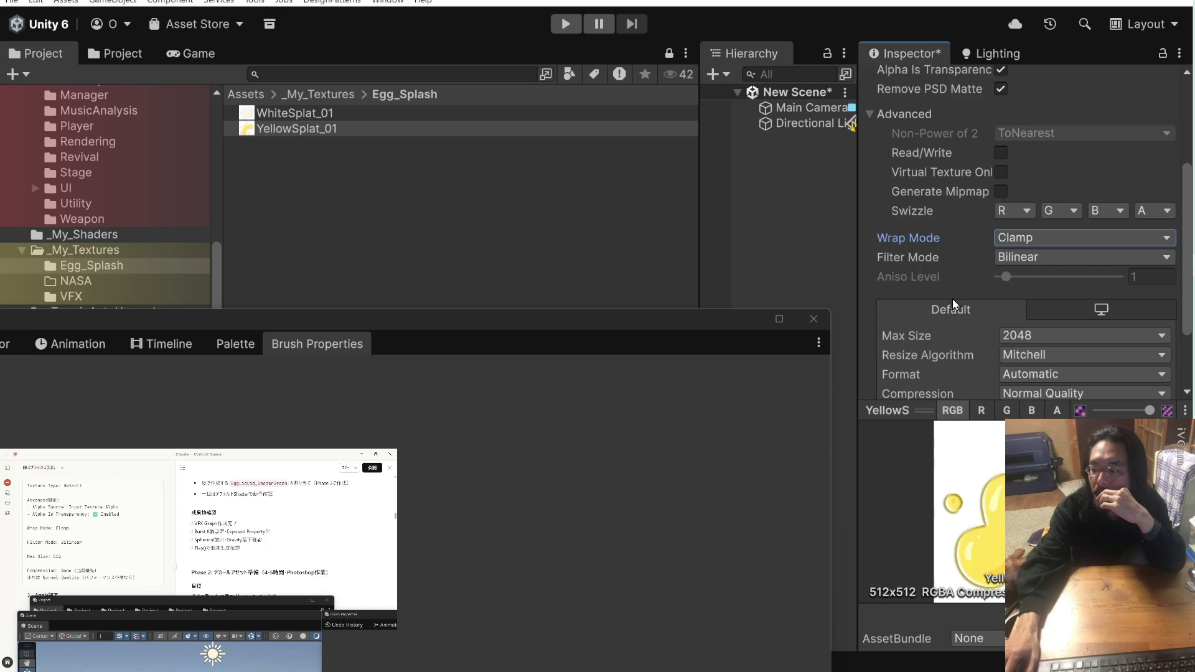
pyautogui.click(1039, 340)
pyautogui.click(1033, 422)
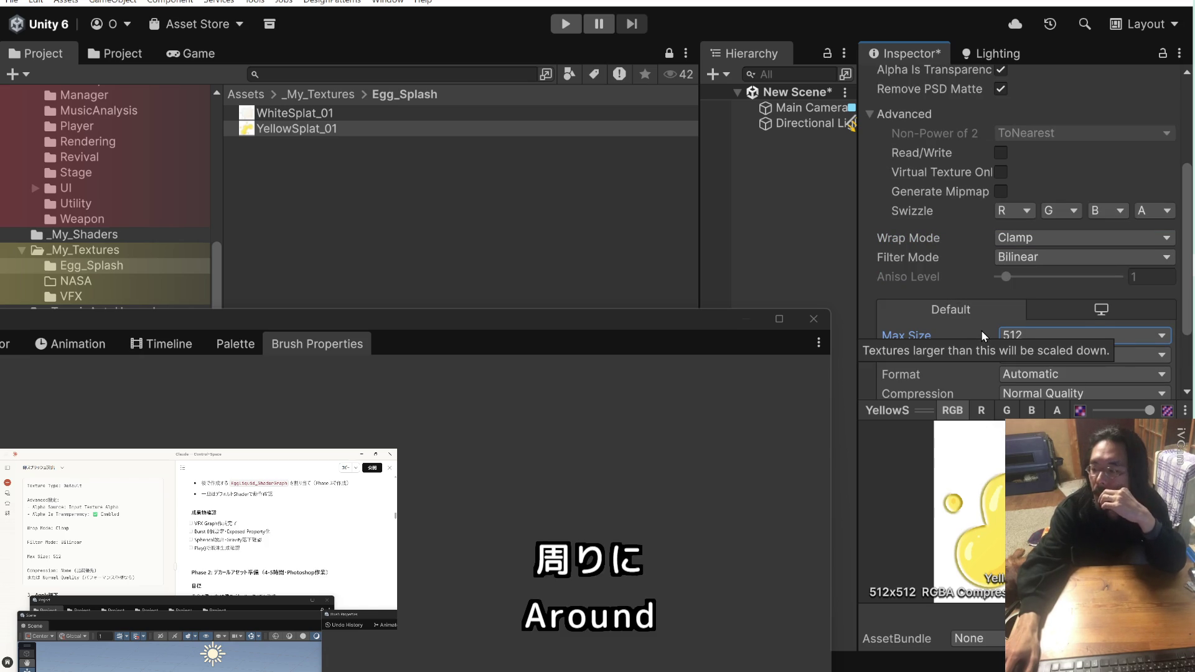
# Enable Use Crunch Compression and apply the texture import settings
pyautogui.scroll(-3, 981, 331)
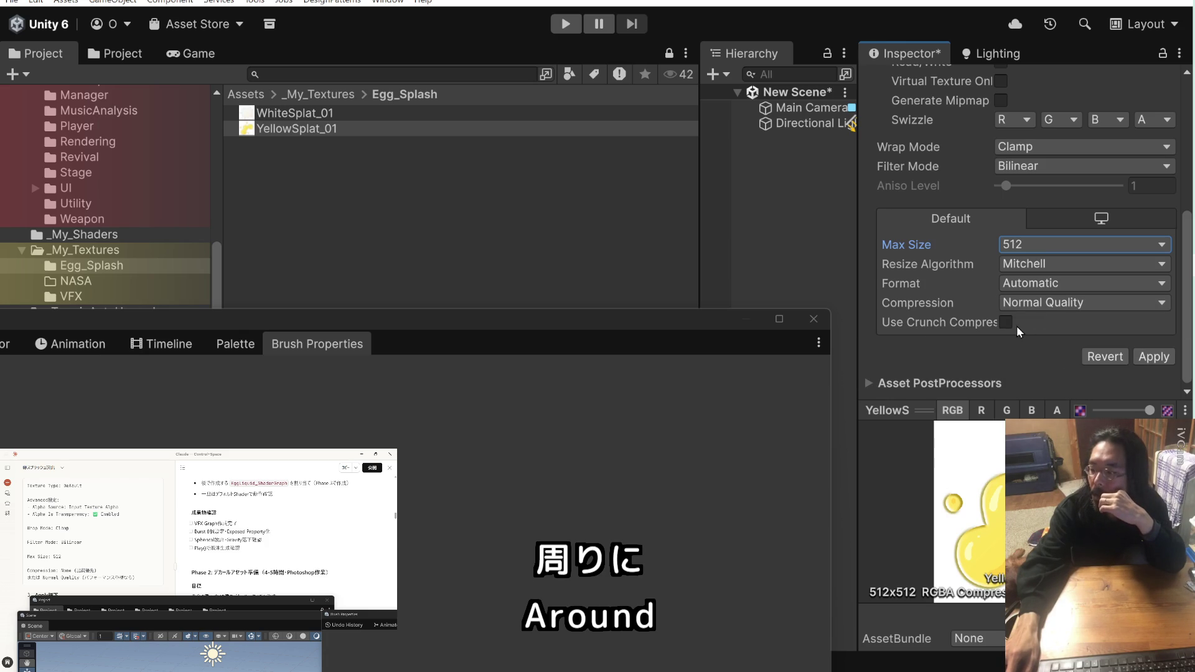
pyautogui.click(1006, 324)
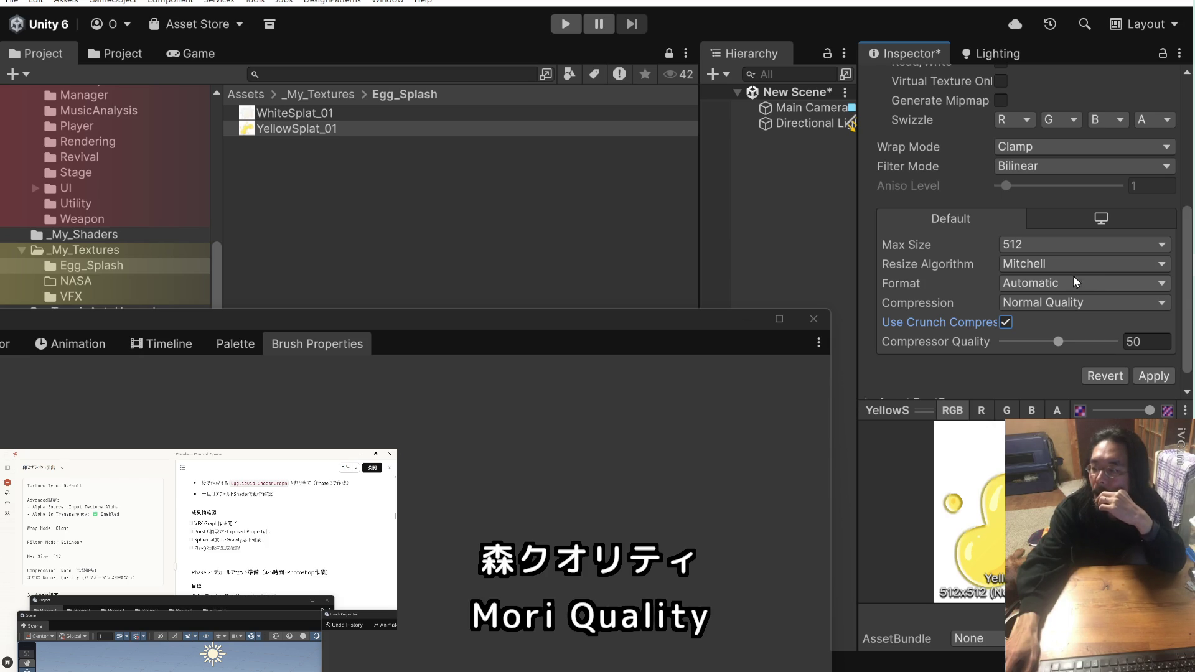
pyautogui.scroll(5, 937, 275)
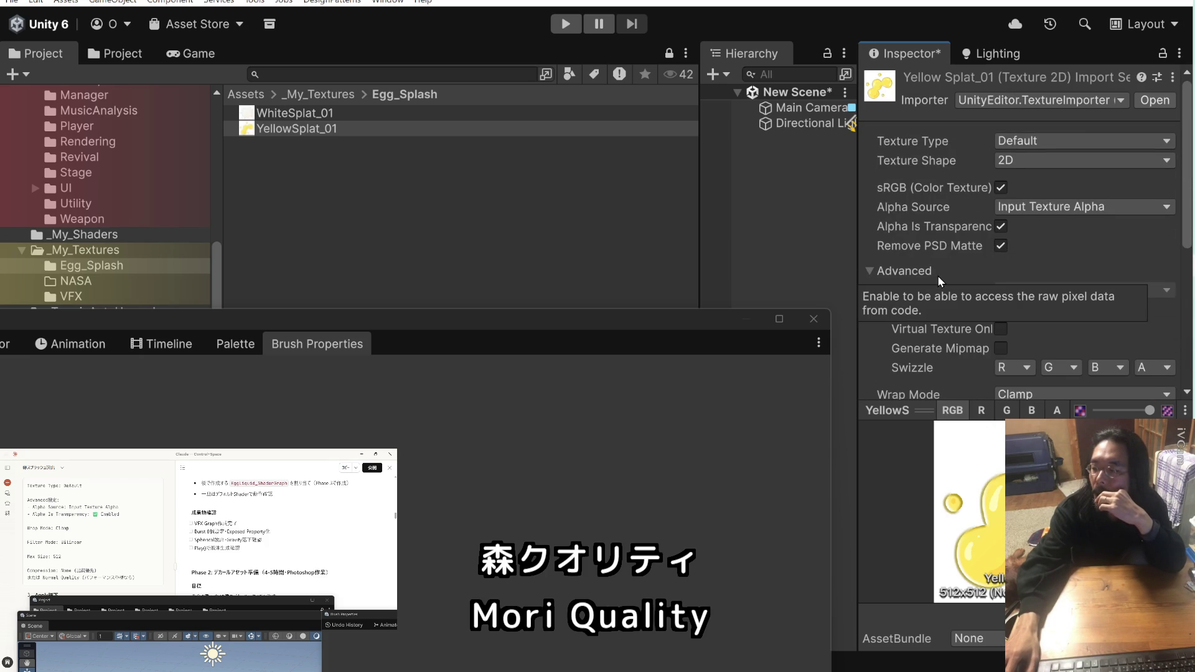
pyautogui.scroll(-3, 937, 276)
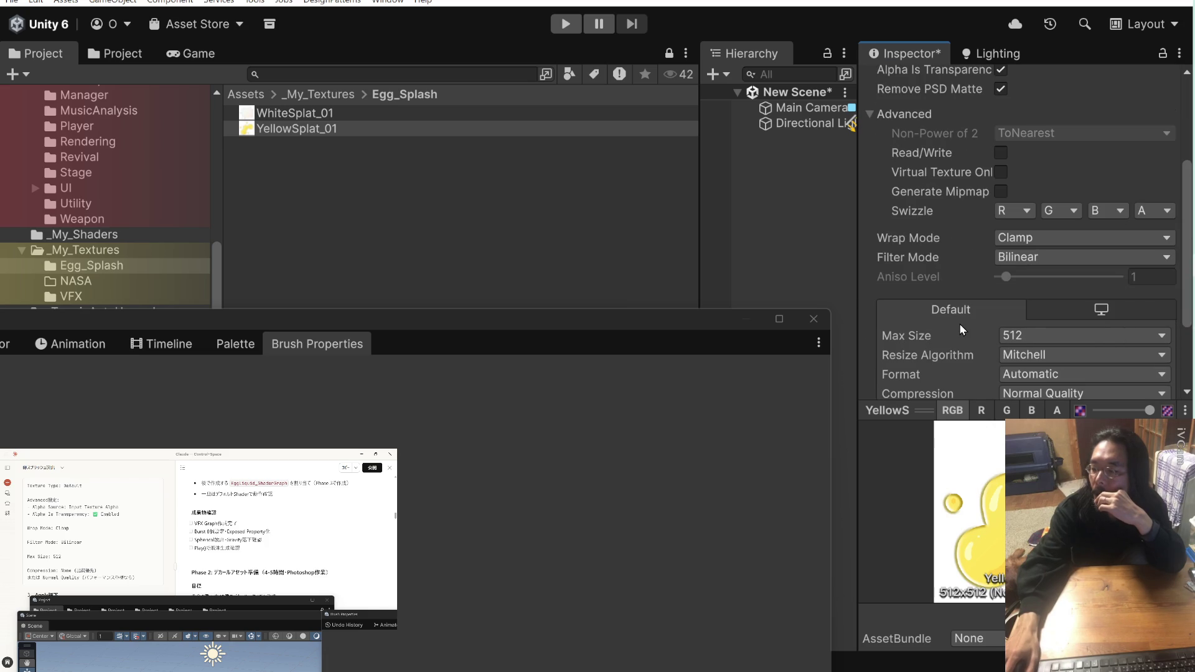
pyautogui.scroll(-2, 961, 325)
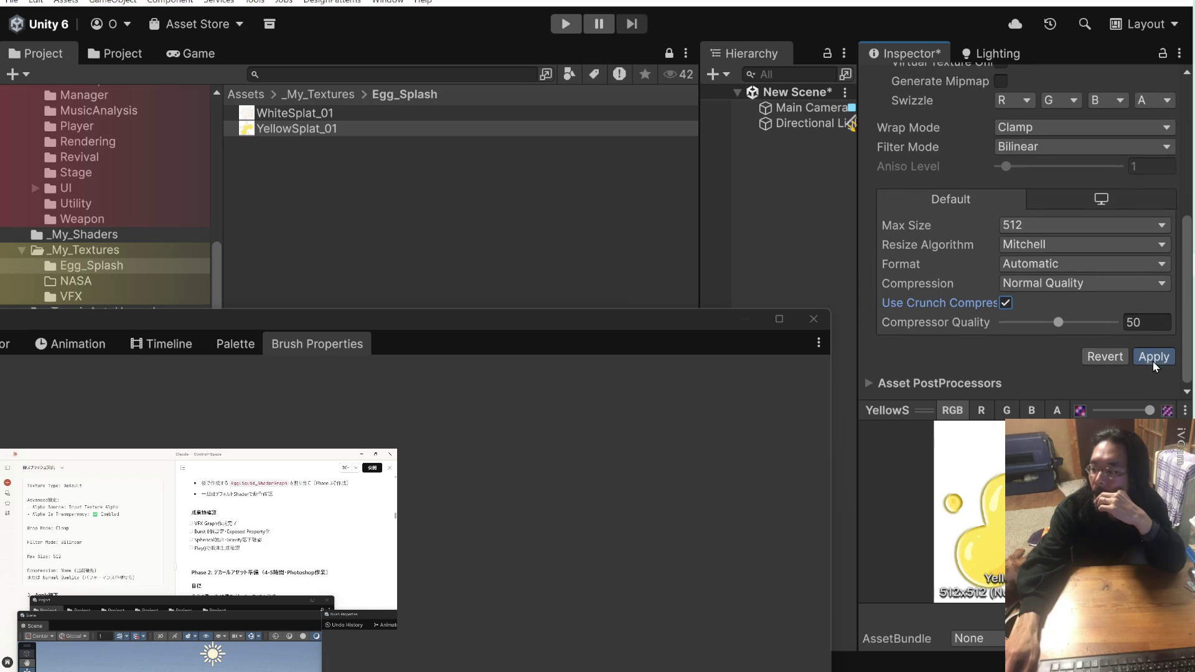
pyautogui.click(1153, 359)
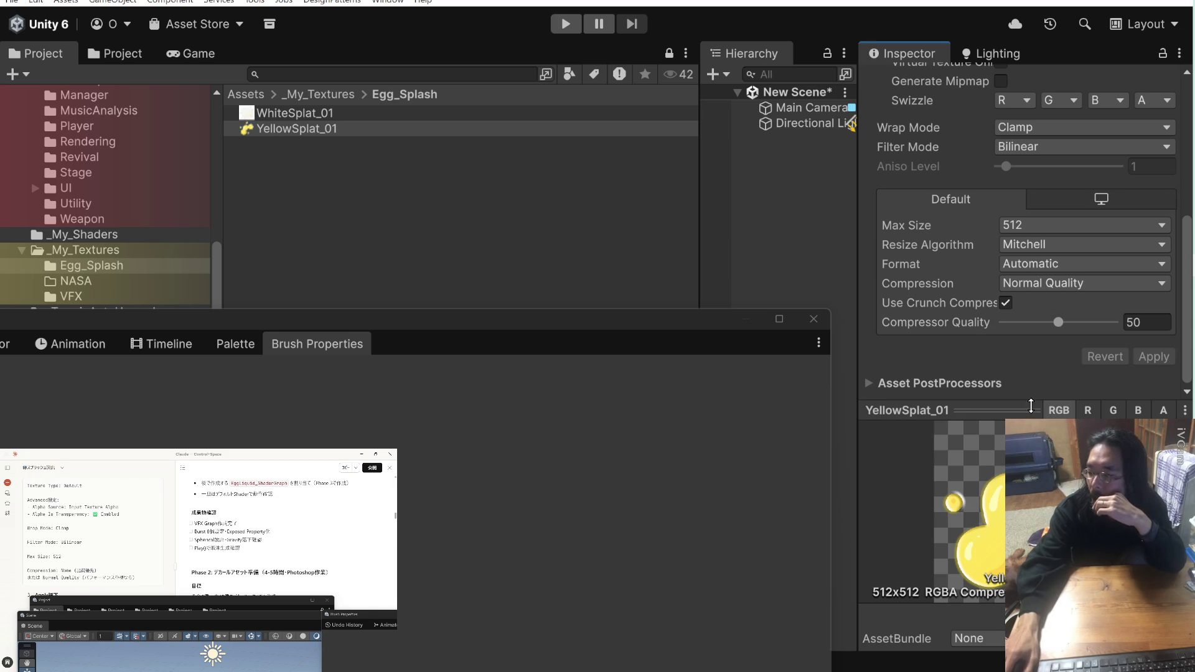
pyautogui.moveTo(1031, 406); pyautogui.dragTo(1027, 271)
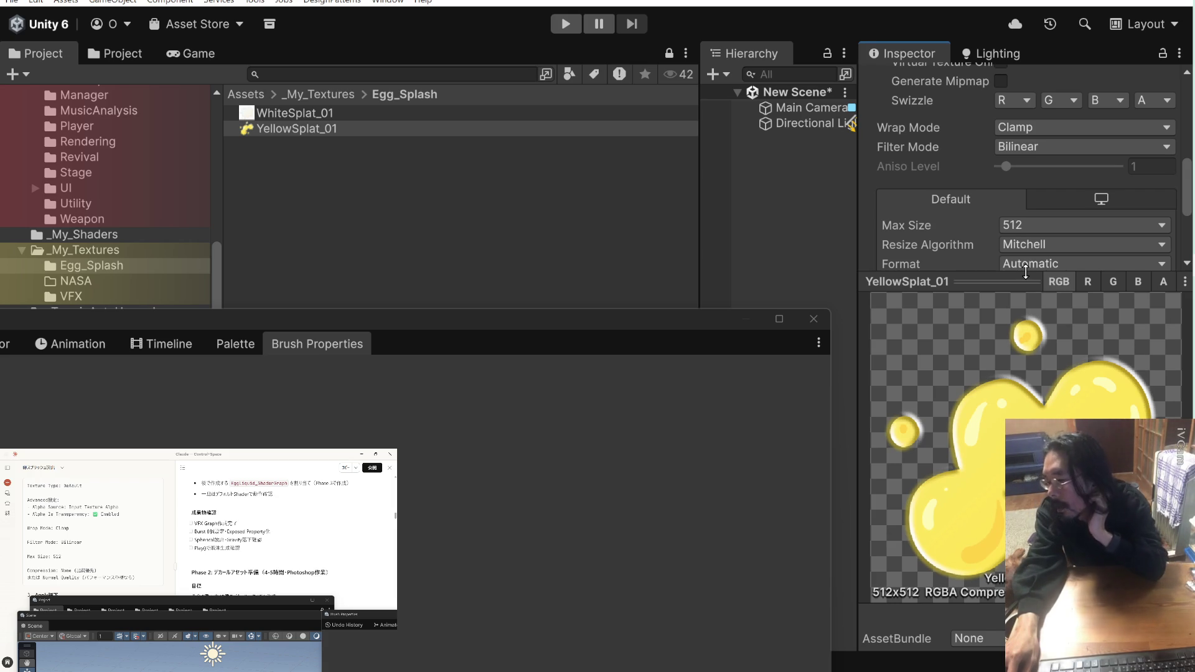
pyautogui.moveTo(1026, 272); pyautogui.dragTo(1028, 368)
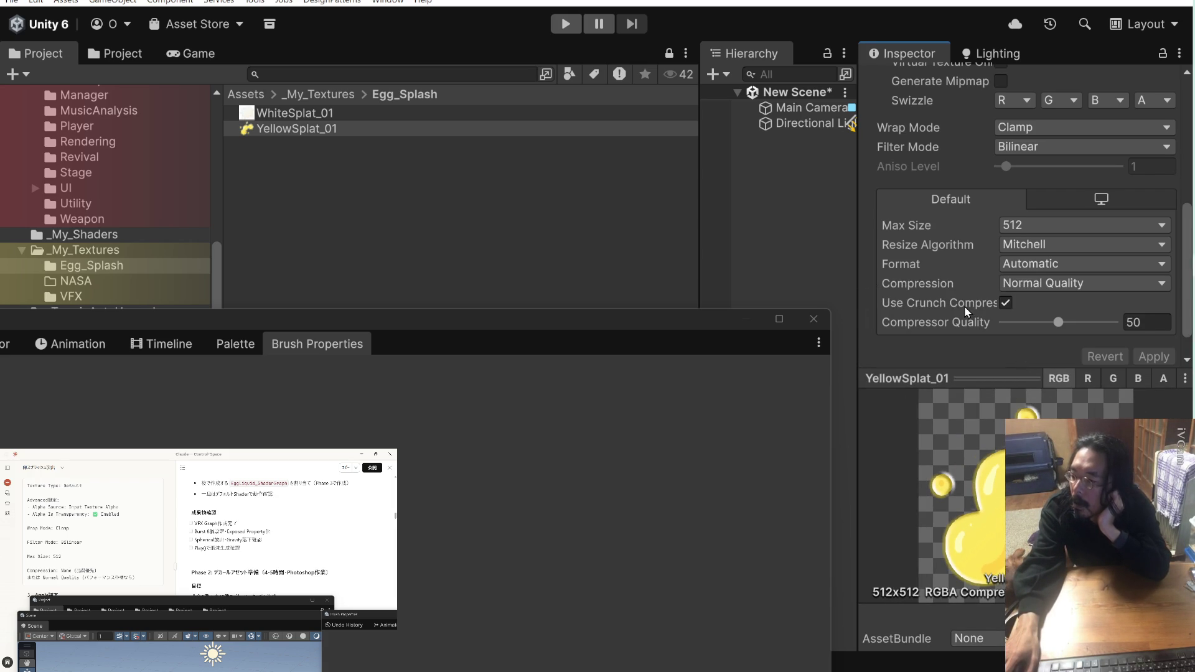
pyautogui.moveTo(965, 306)
pyautogui.scroll(5, 944, 305)
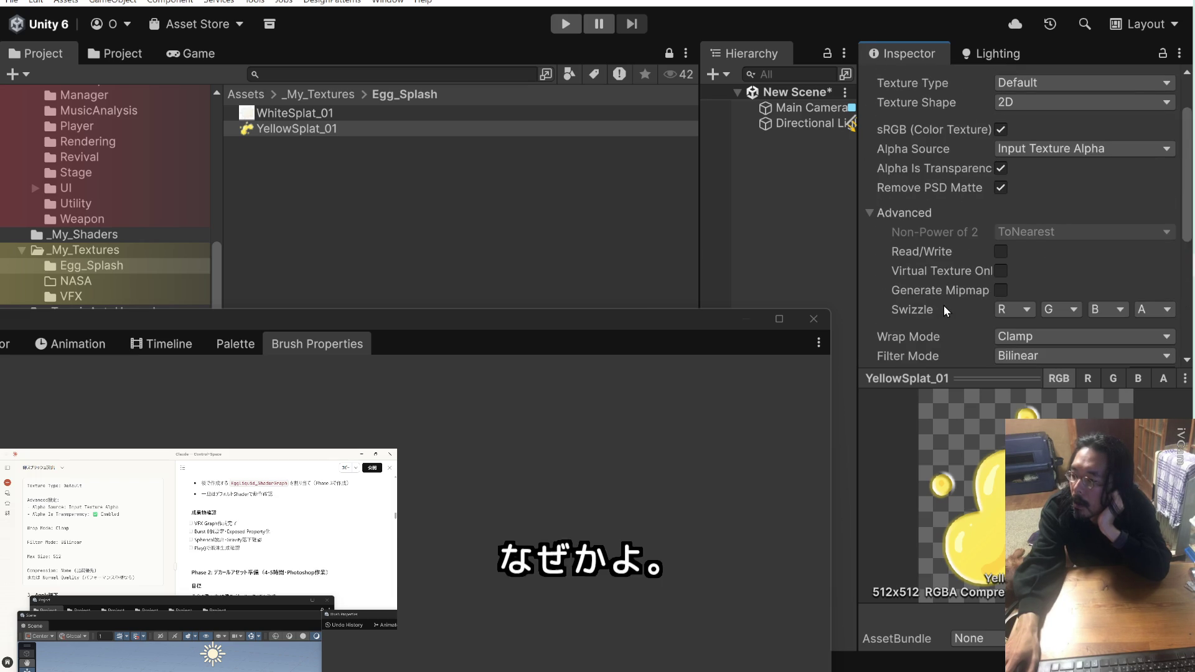
pyautogui.scroll(2, 944, 305)
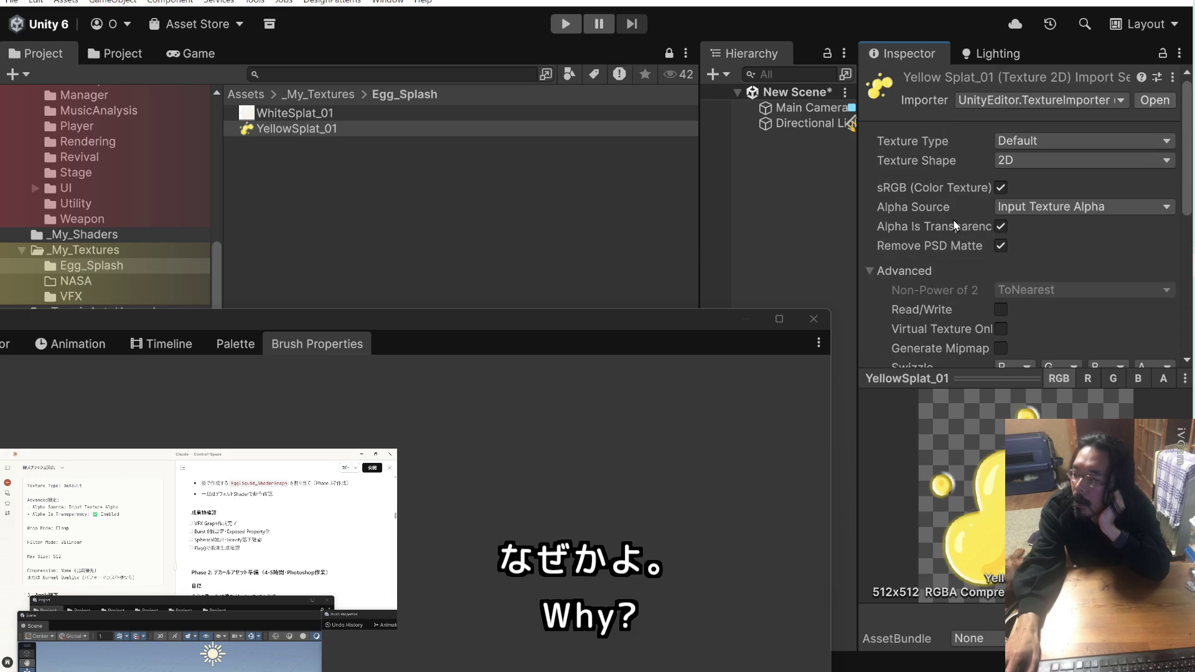
pyautogui.click(1157, 77)
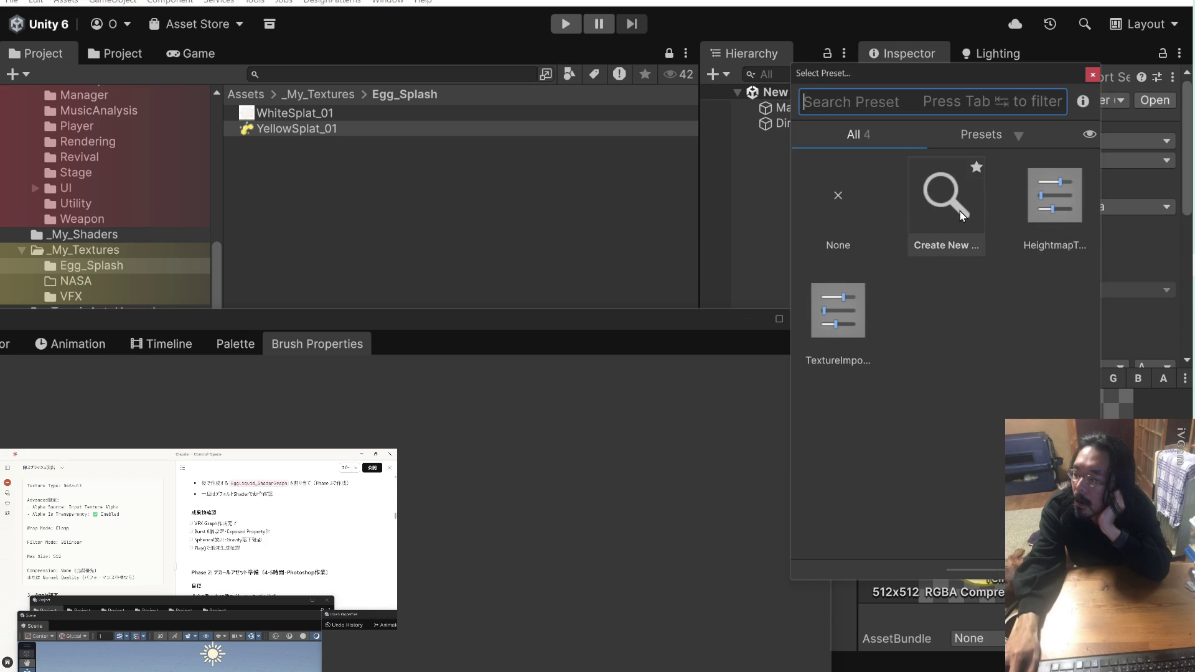
pyautogui.click(962, 215)
pyautogui.doubleClick(962, 216)
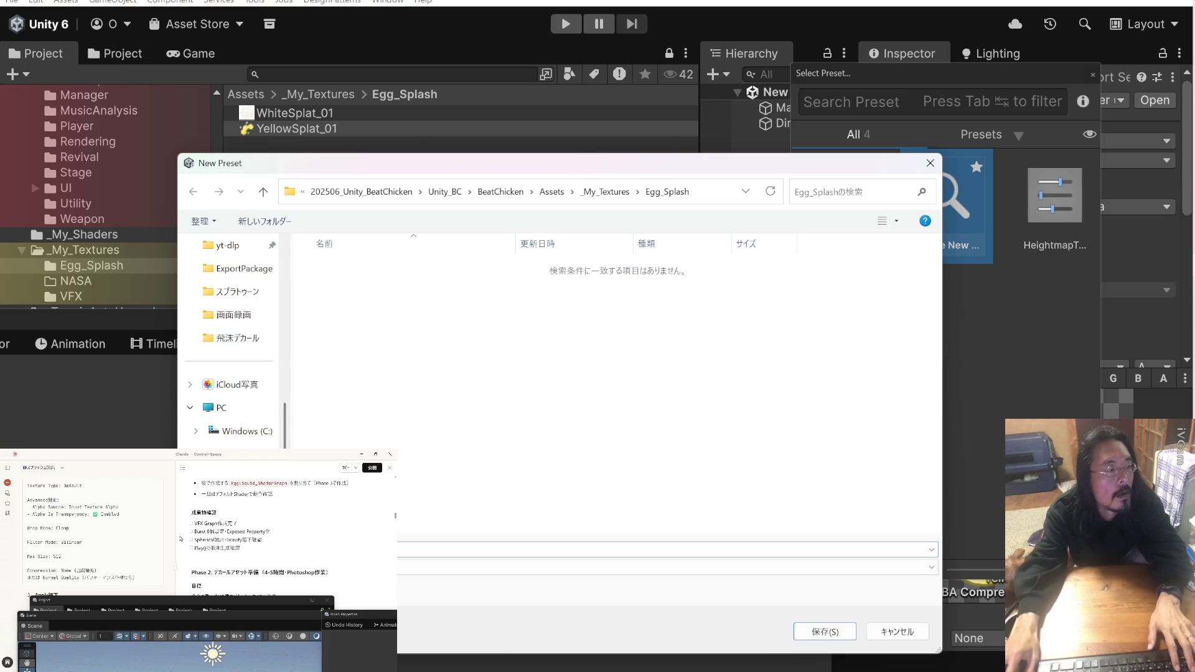
pyautogui.scroll(2, 138, 535)
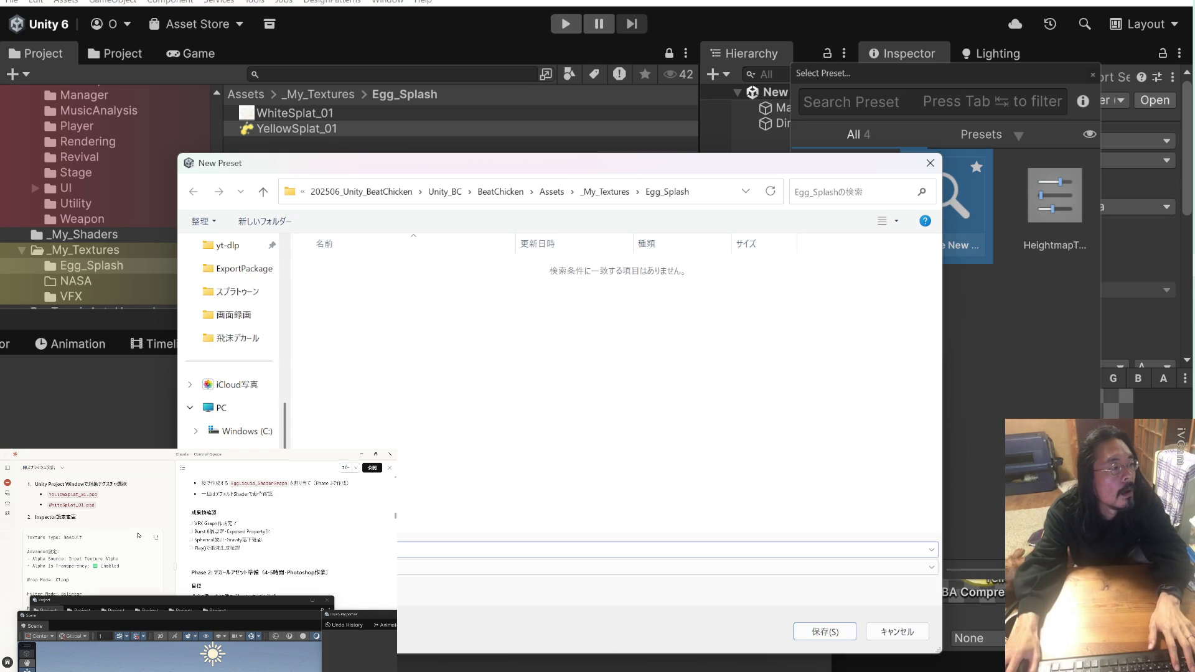
pyautogui.scroll(-4, 139, 535)
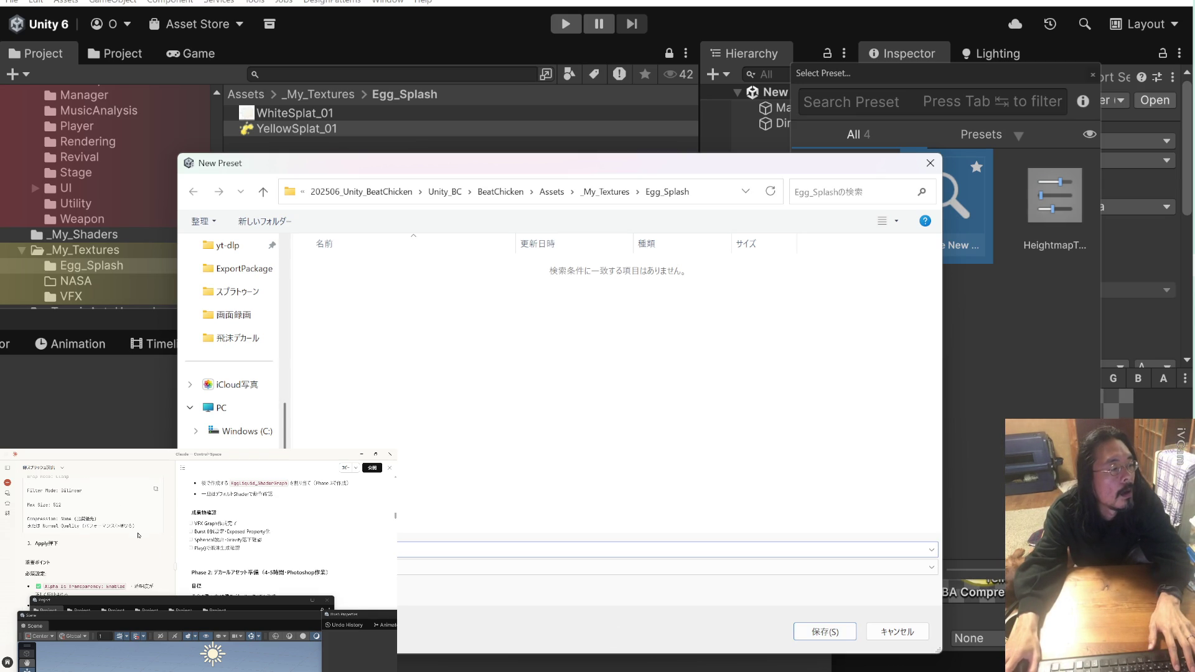
pyautogui.scroll(-2, 138, 536)
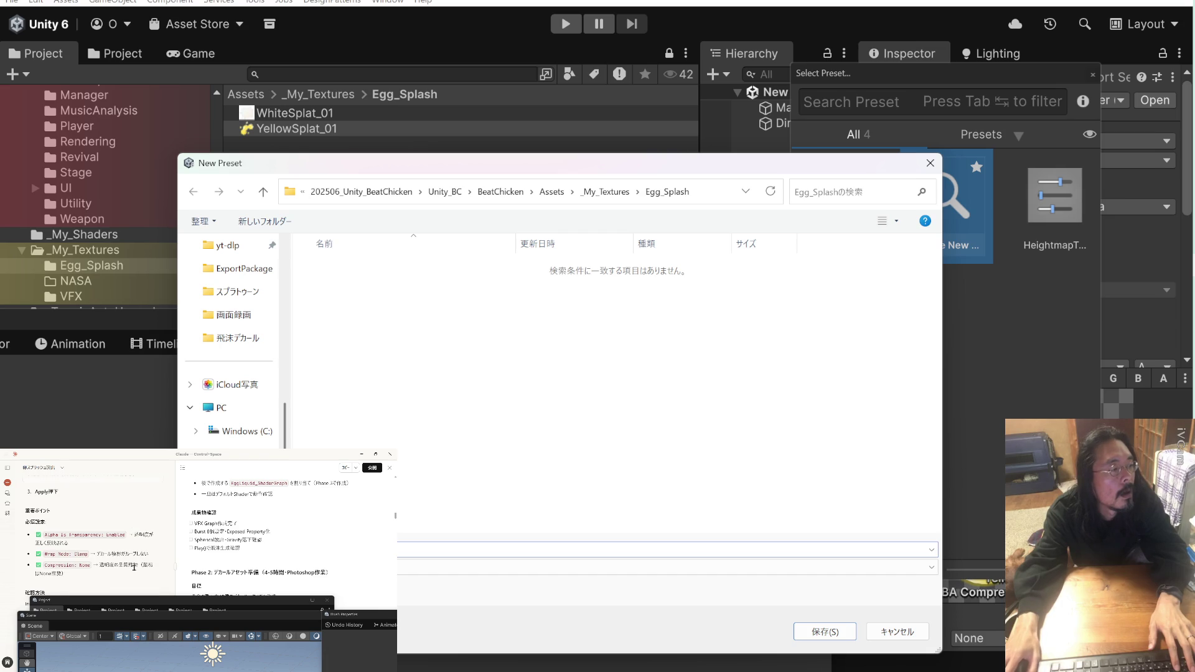
pyautogui.scroll(-2, 134, 568)
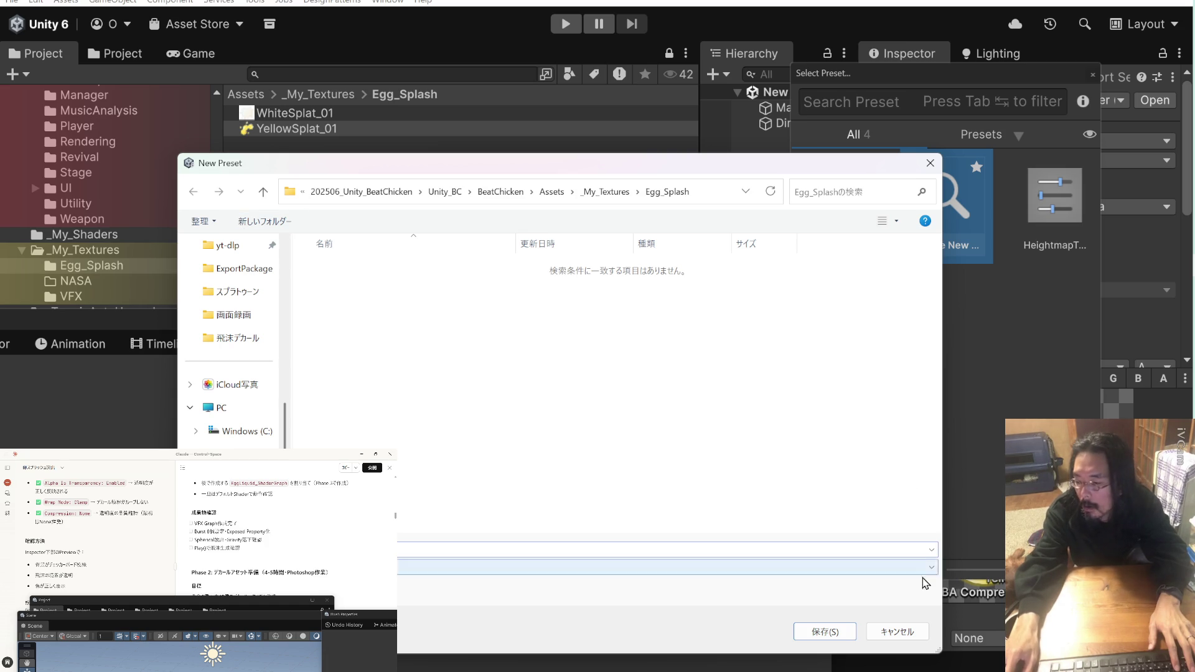
pyautogui.click(897, 632)
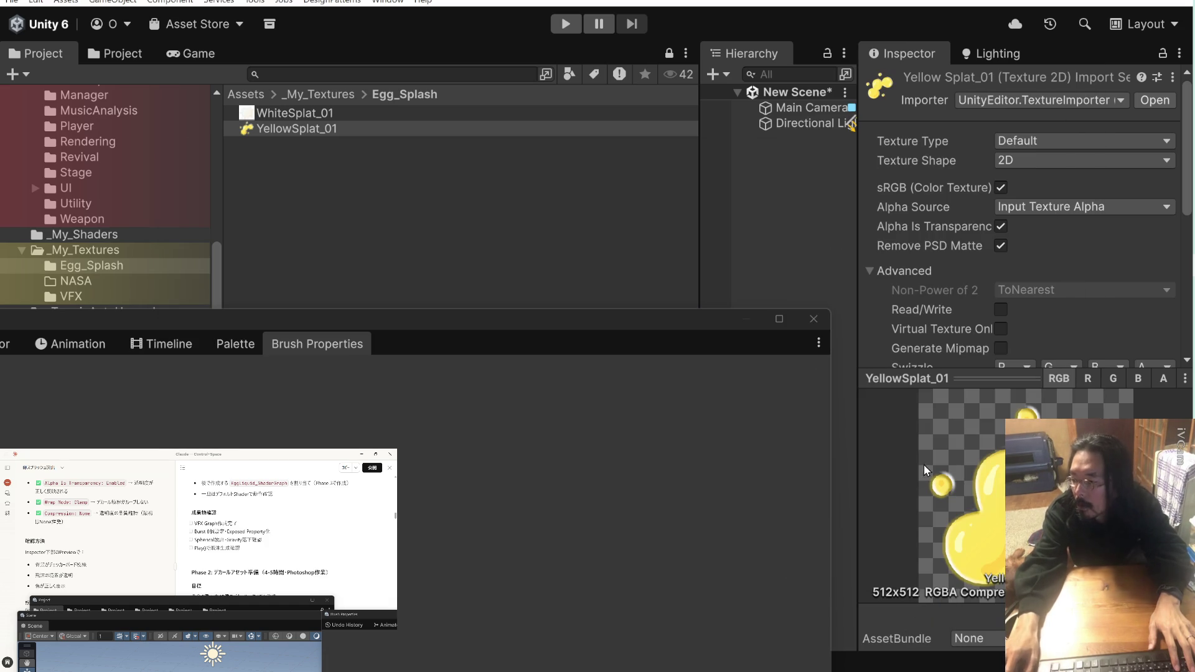
# Set YellowSplat_01's Compression to None, apply, and reselect the texture in the Project window
pyautogui.scroll(-5, 1042, 300)
pyautogui.click(1042, 287)
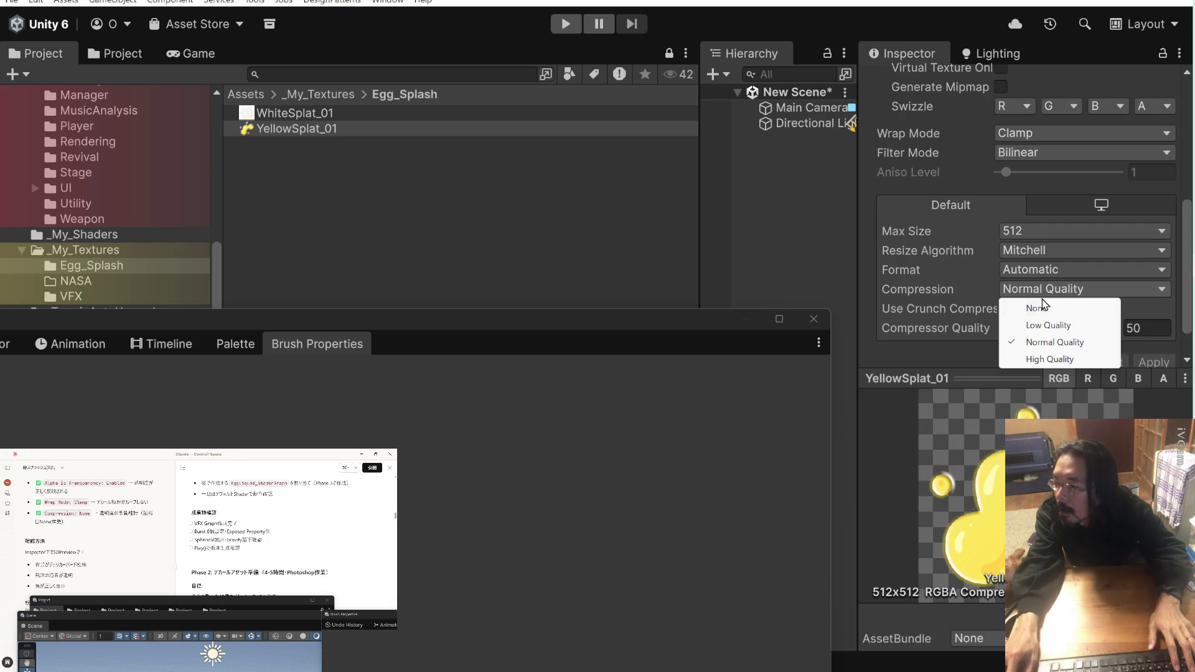
pyautogui.click(1037, 308)
pyautogui.click(1153, 326)
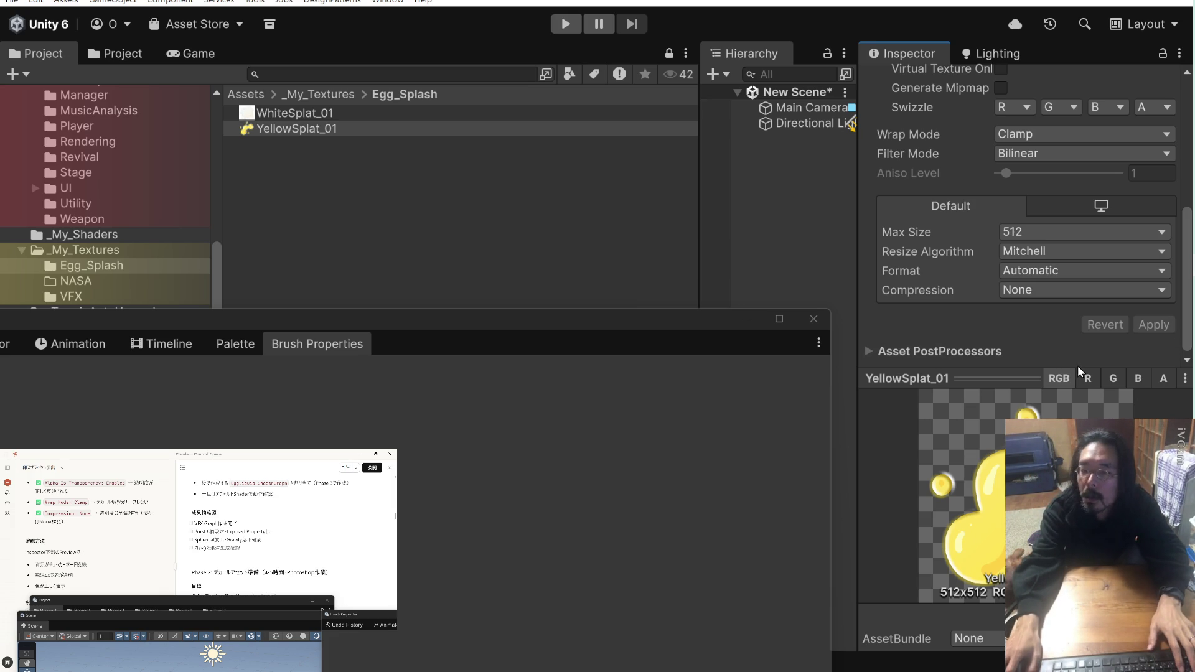
pyautogui.click(250, 131)
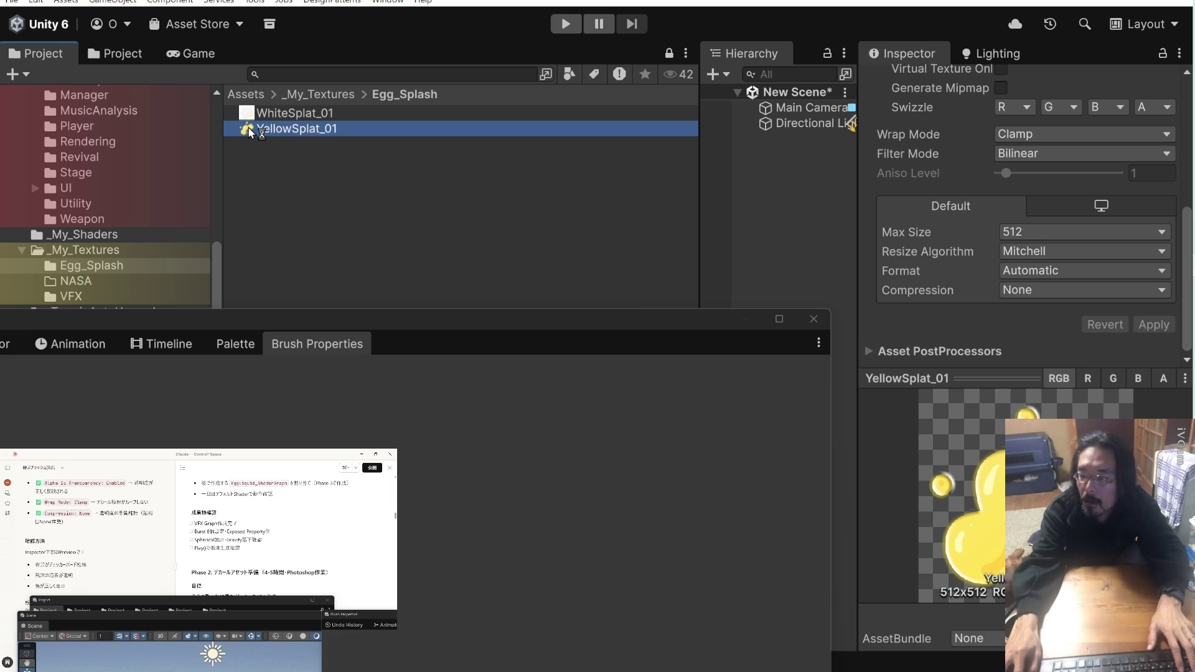
# Open YellowSplat_01 in Photoshop and add a black-filled レイヤー 5 at the bottom of the stack
pyautogui.doubleClick(249, 130)
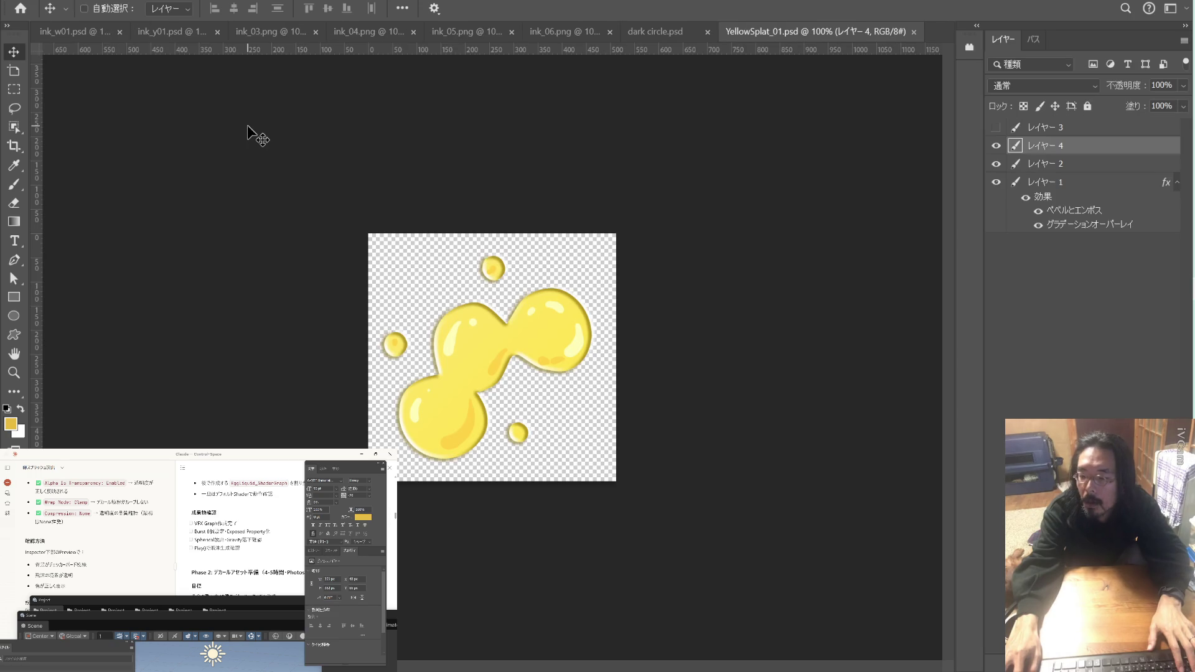
pyautogui.click(1140, 284)
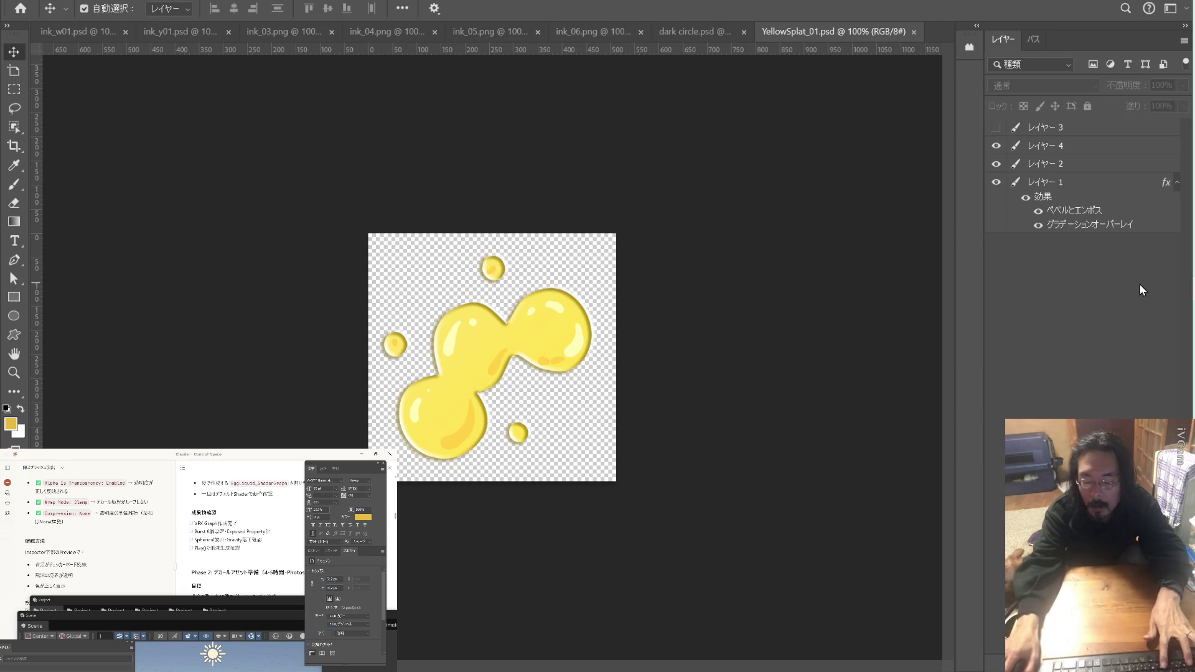
pyautogui.hotkey('ctrl', 'shift', 'n')
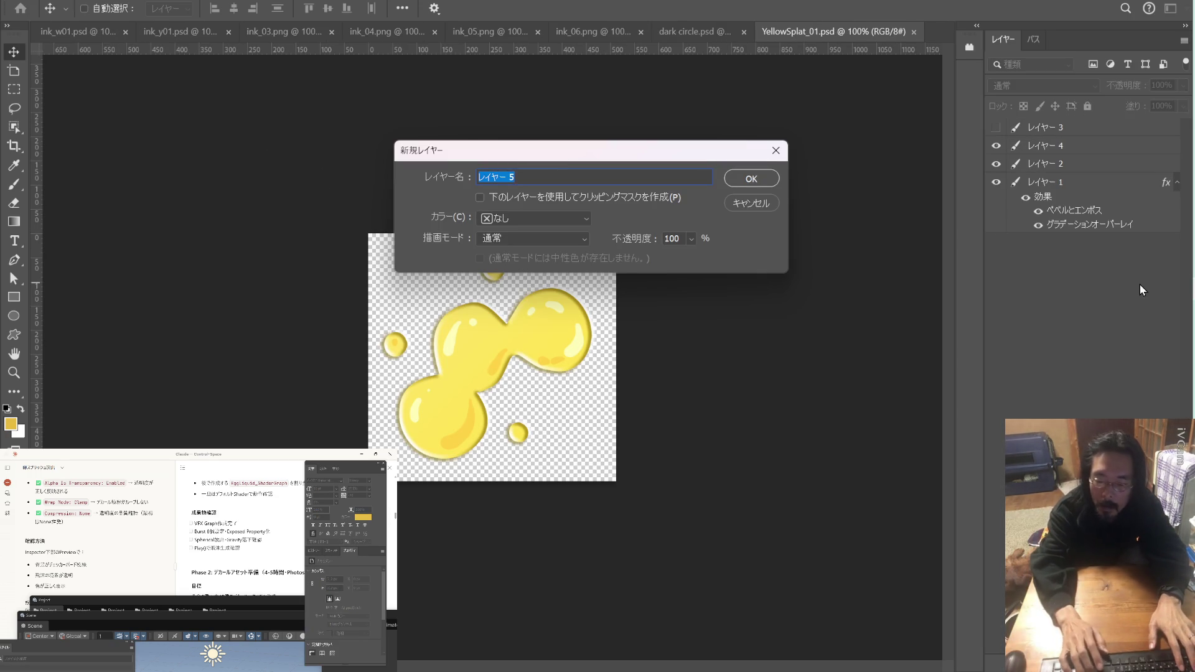
pyautogui.press('Return')
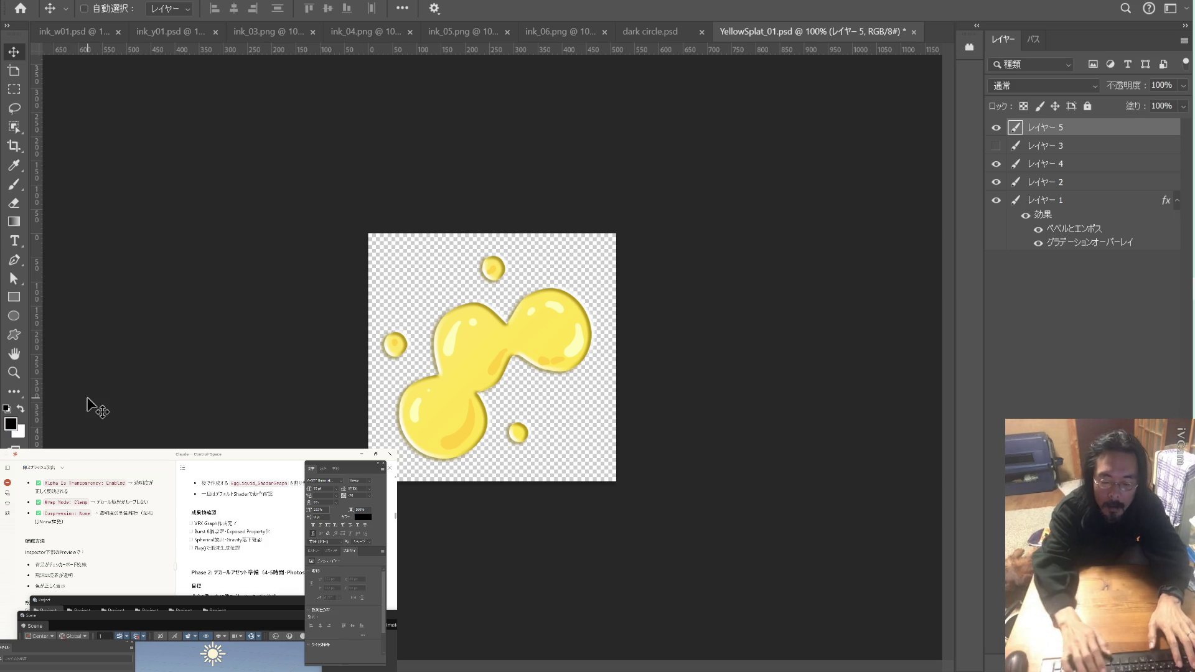
pyautogui.press('ctrl')
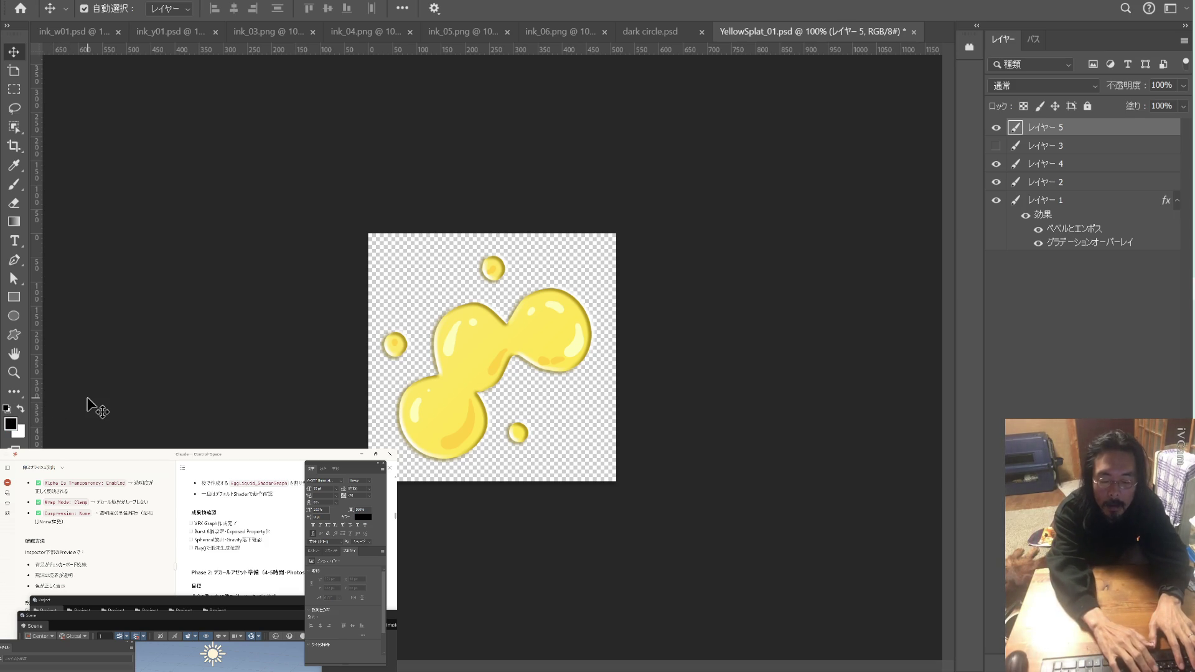
pyautogui.hotkey('ctrl', 'i')
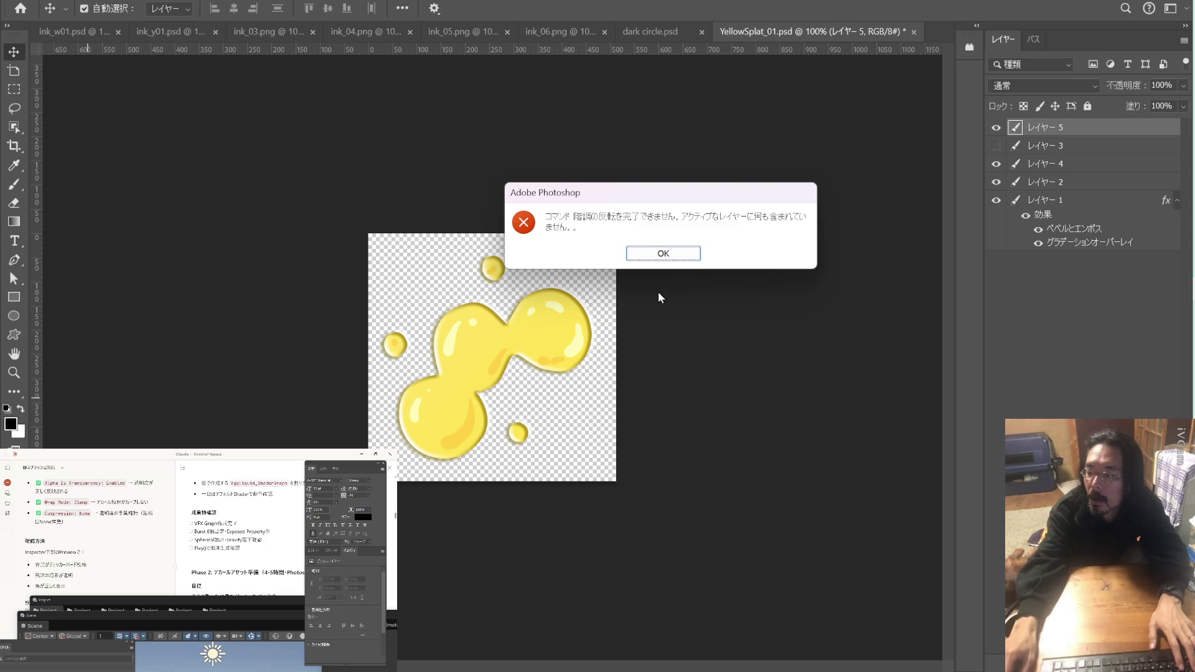
pyautogui.click(672, 255)
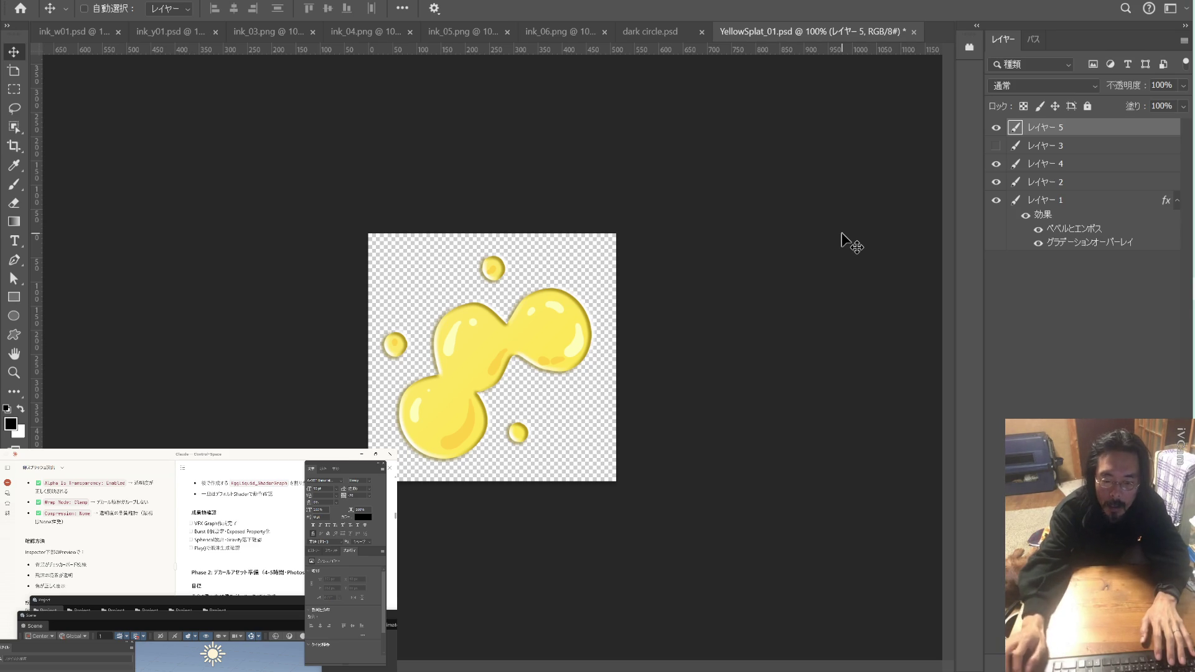
pyautogui.press('ctrl')
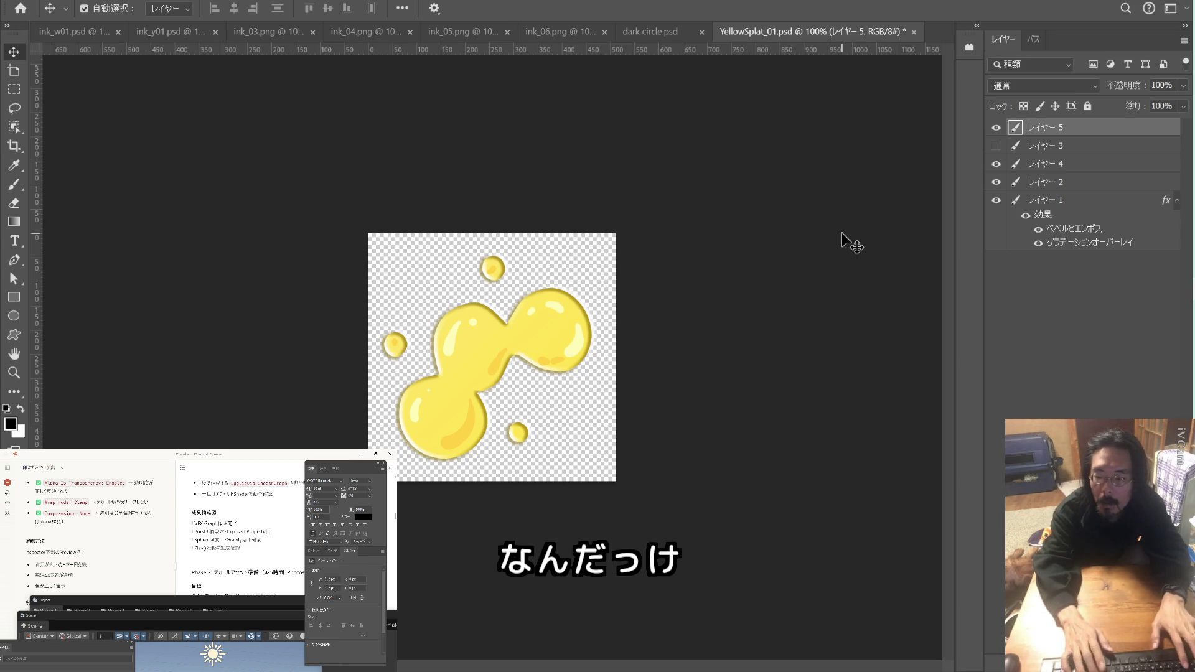
pyautogui.hotkey('ctrl', 'BackSpace')
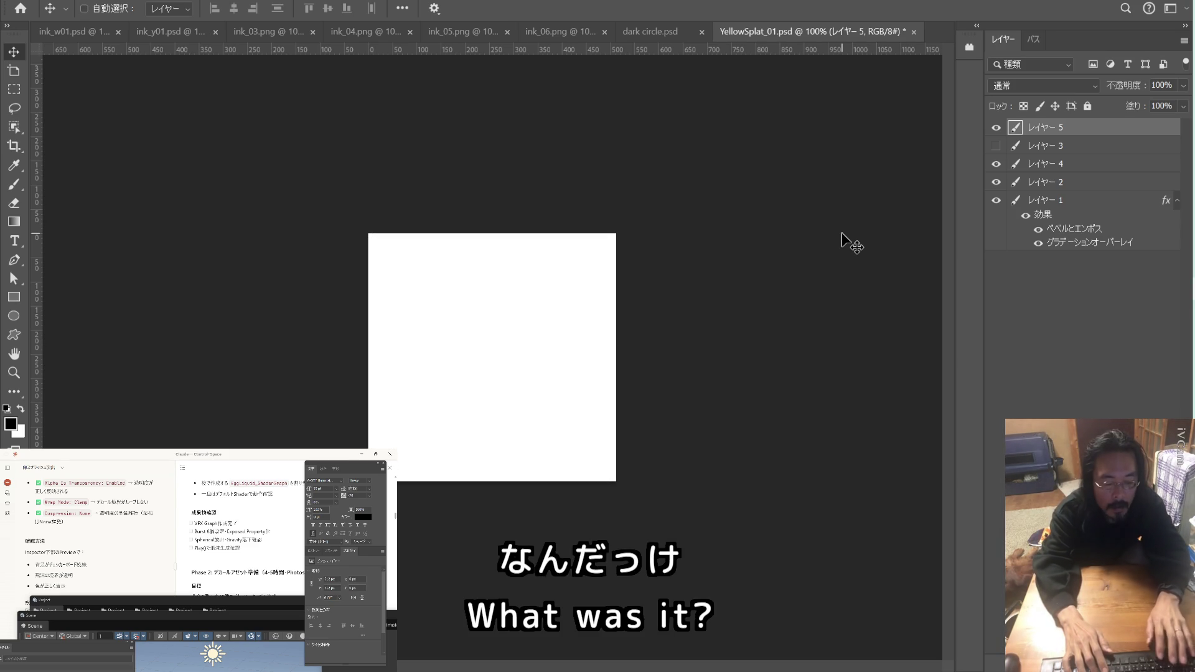
pyautogui.hotkey('alt', 'BackSpace')
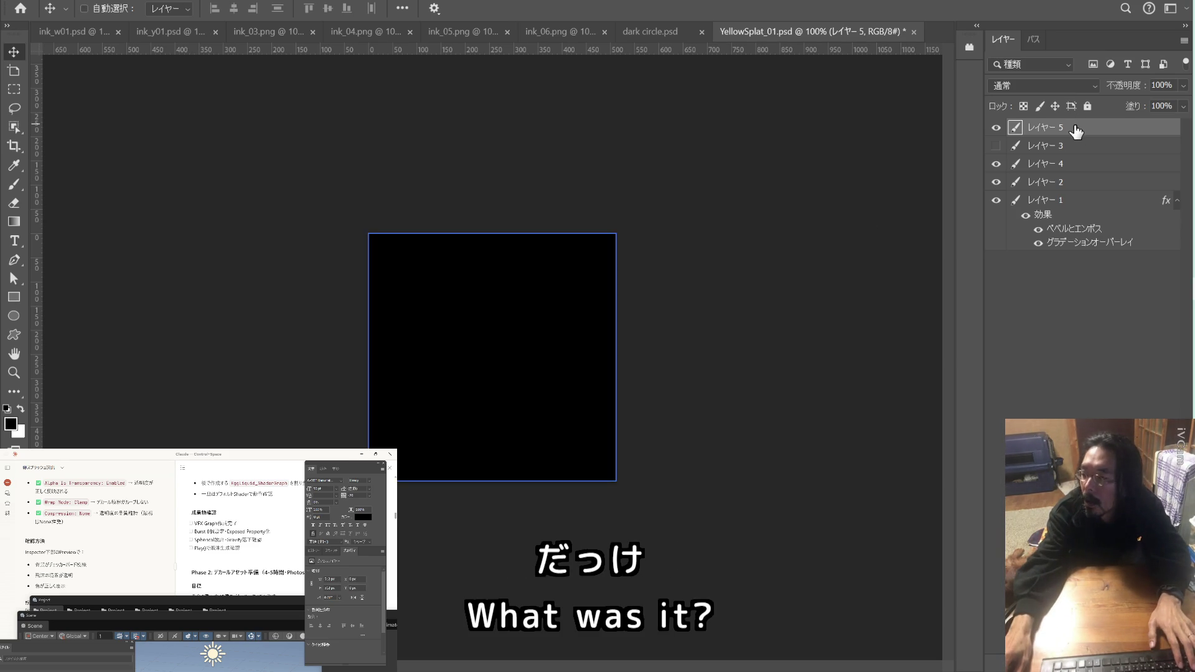
pyautogui.moveTo(1076, 130); pyautogui.dragTo(1077, 252)
# Check the splat by toggling its body layer and Bevel and Emboss effect, then select レイヤー 1
pyautogui.hotkey('ctrl', '+')
pyautogui.hotkey('ctrl', '+')
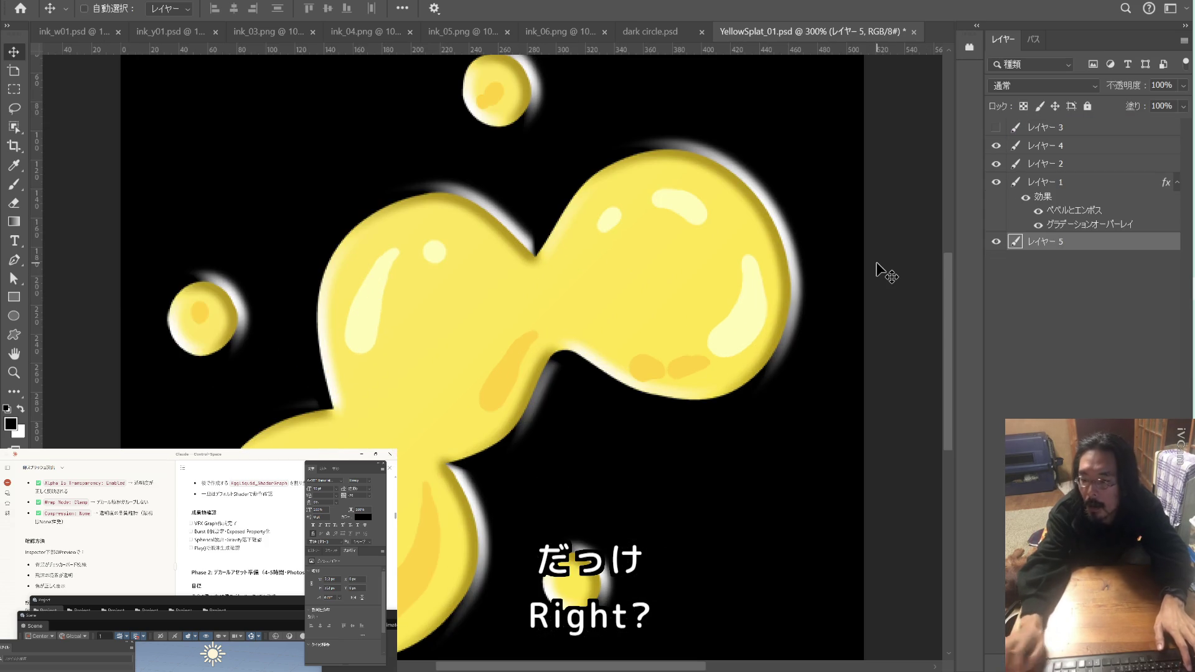
pyautogui.click(997, 182)
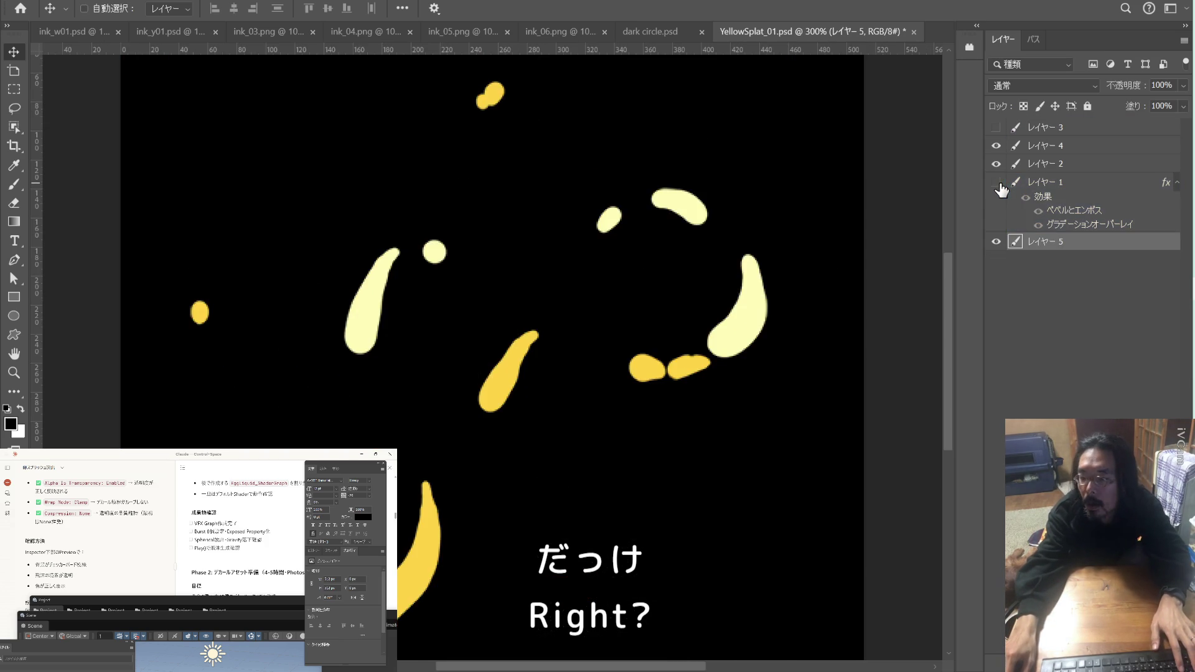
pyautogui.click(998, 183)
pyautogui.click(1038, 212)
pyautogui.click(1039, 212)
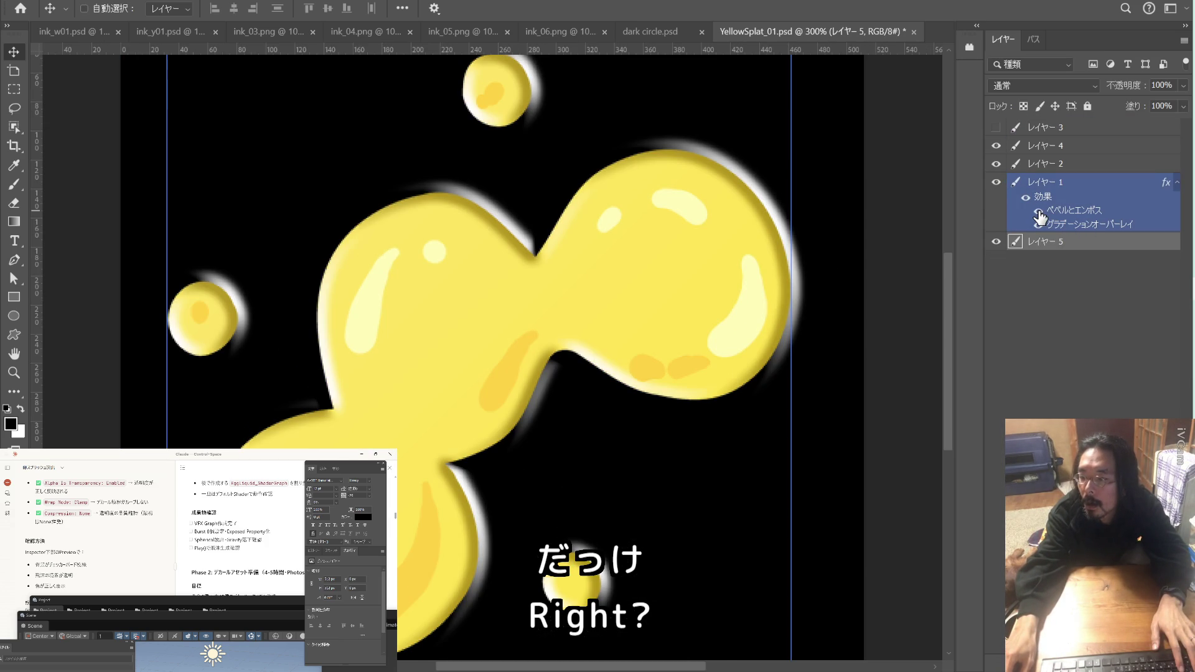
pyautogui.click(1116, 218)
# Open レイヤー 1's Bevel and Emboss settings and the Highlight colour picker
pyautogui.doubleClick(1116, 215)
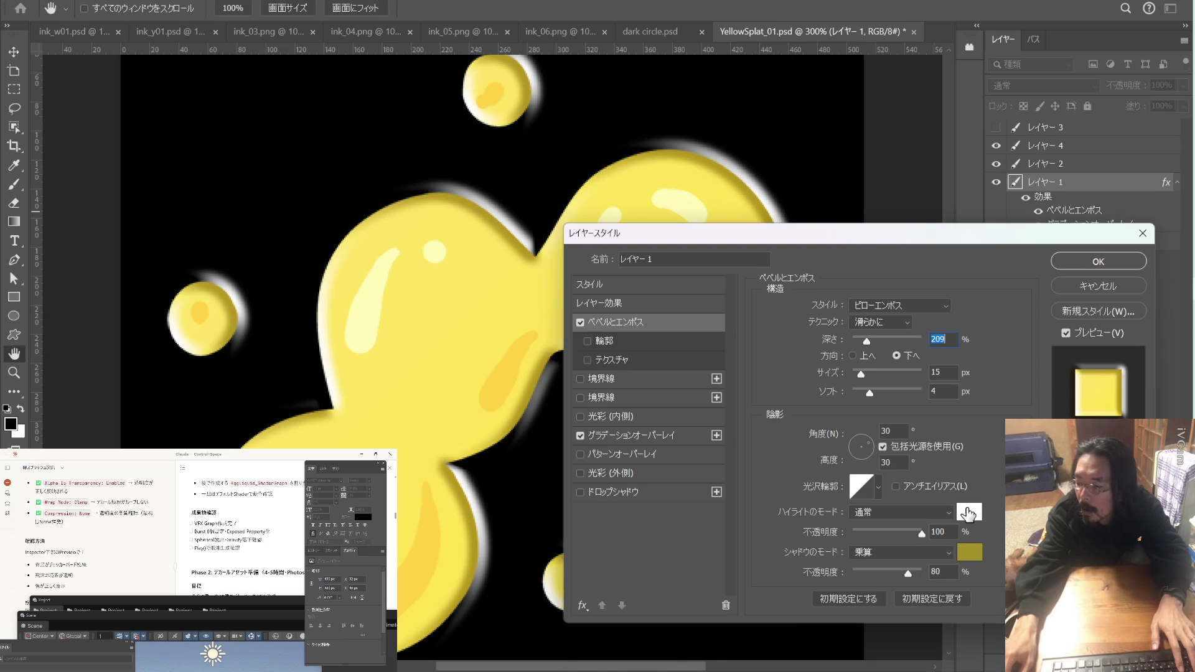
pyautogui.click(966, 509)
pyautogui.click(951, 412)
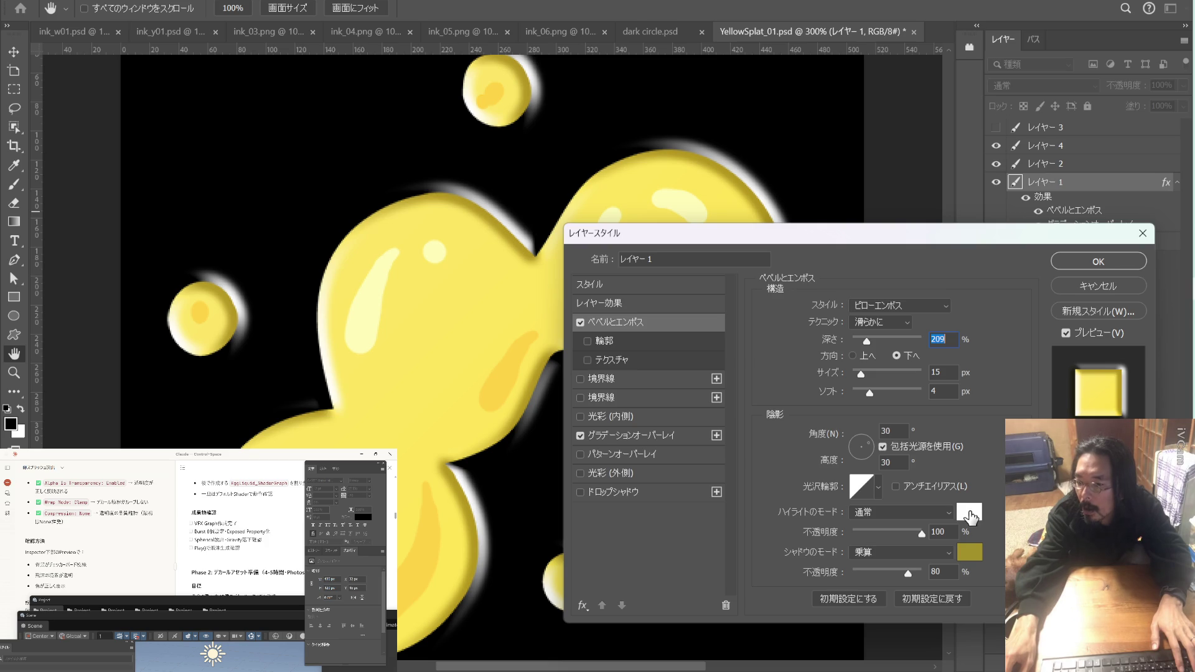
pyautogui.click(970, 513)
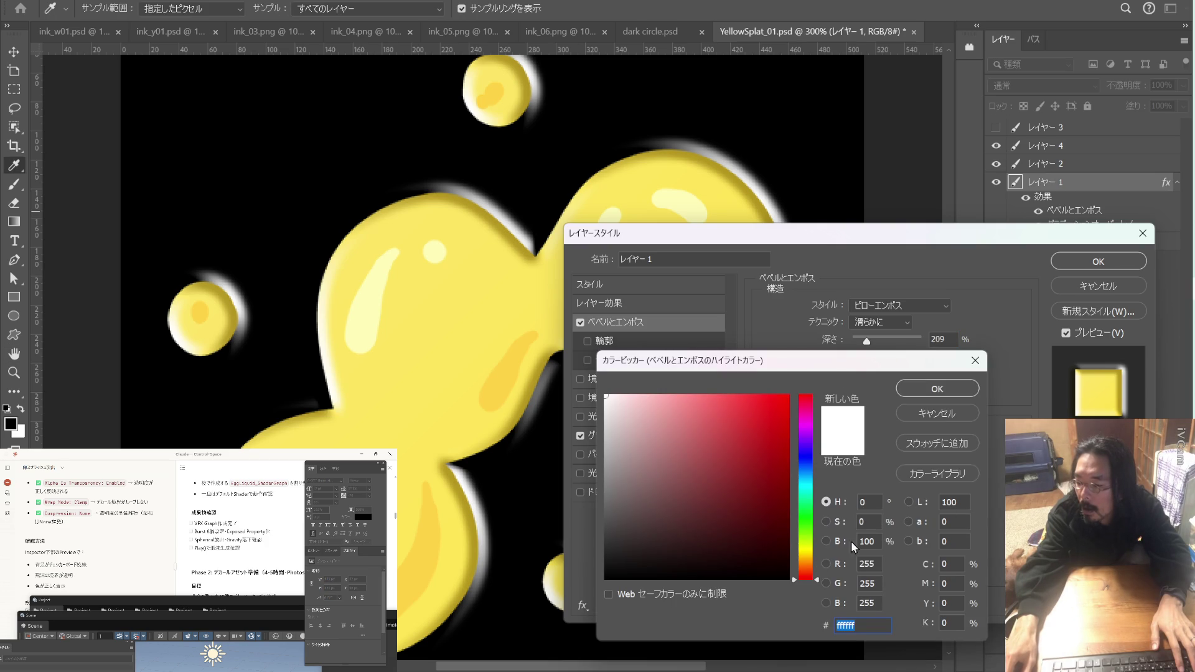
pyautogui.moveTo(850, 365)
pyautogui.mouseDown()
pyautogui.moveTo(906, 531)
pyautogui.moveTo(900, 576)
pyautogui.moveTo(807, 574)
pyautogui.moveTo(741, 394)
pyautogui.mouseUp()
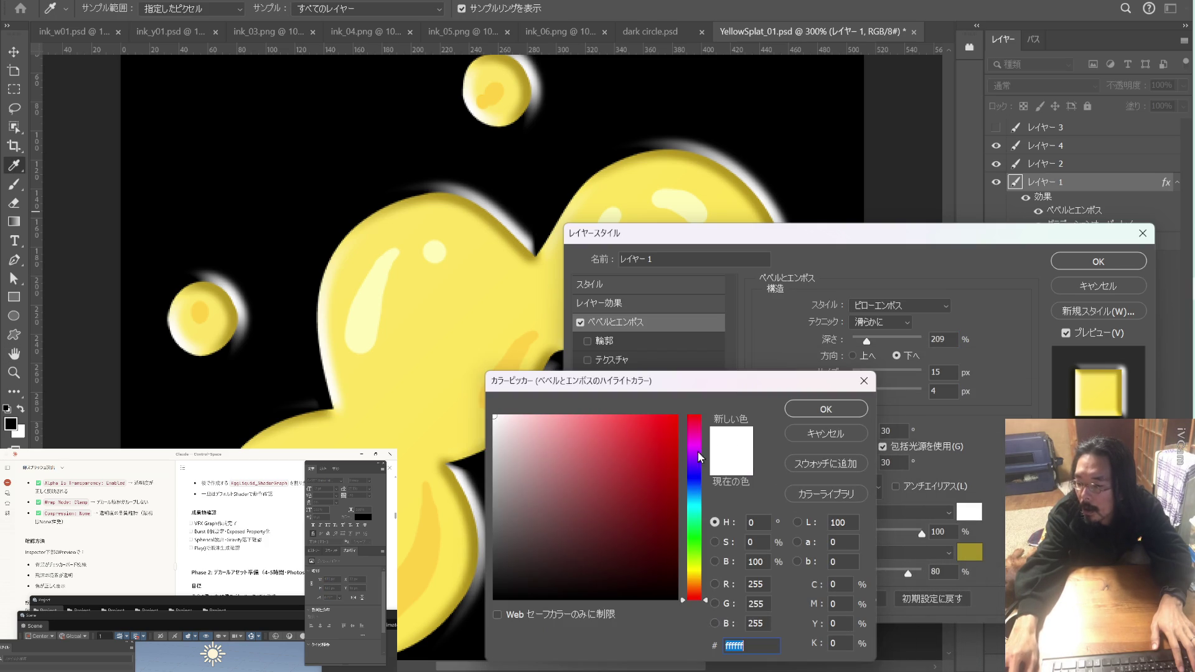
# Choose a dark mustard yellow as the bevel highlight colour and confirm it
pyautogui.click(588, 467)
pyautogui.moveTo(586, 470)
pyautogui.mouseDown()
pyautogui.moveTo(558, 492)
pyautogui.moveTo(539, 538)
pyautogui.mouseUp()
pyautogui.click(441, 374)
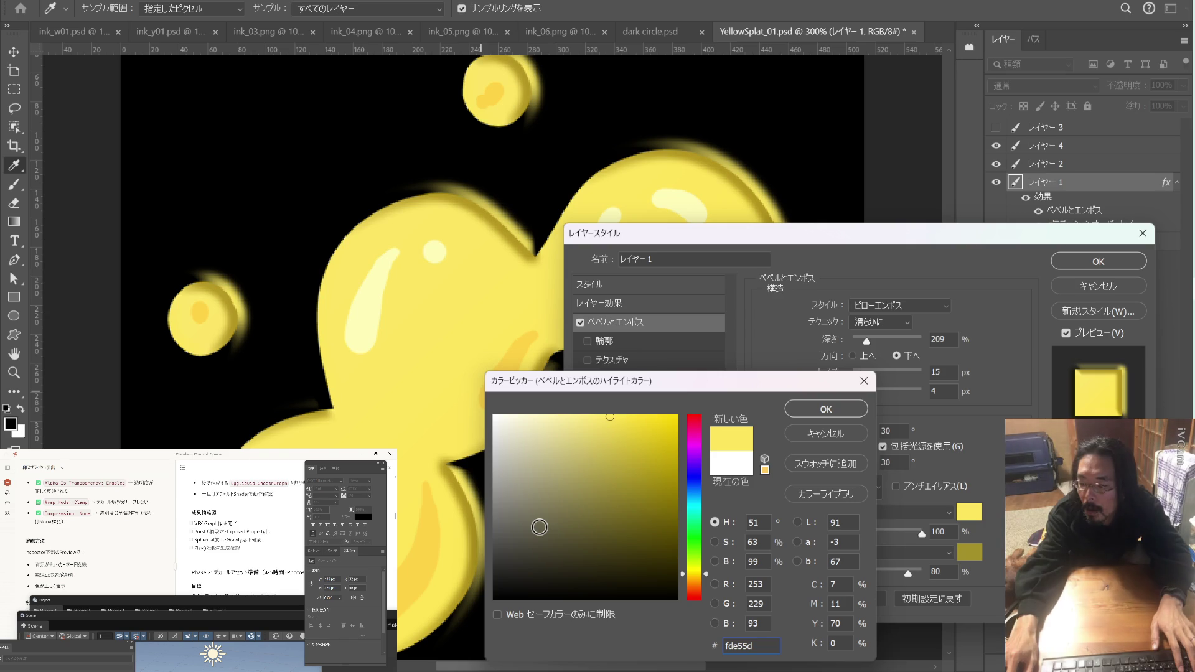
pyautogui.moveTo(540, 527); pyautogui.dragTo(547, 532)
pyautogui.click(598, 523)
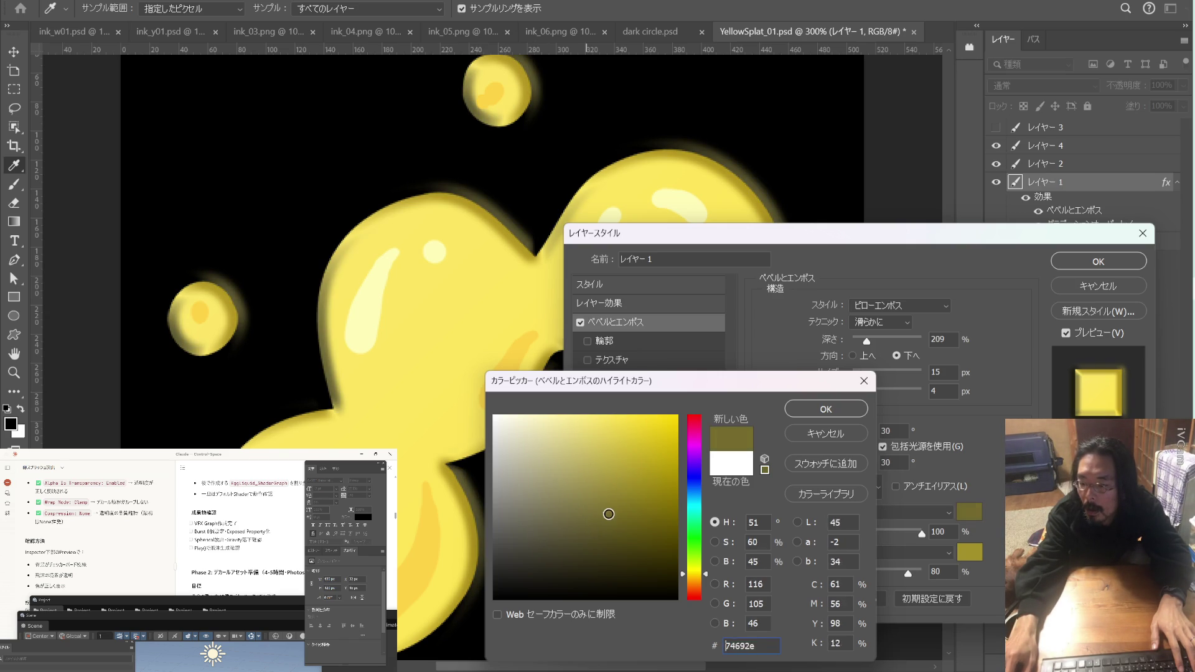
pyautogui.click(475, 337)
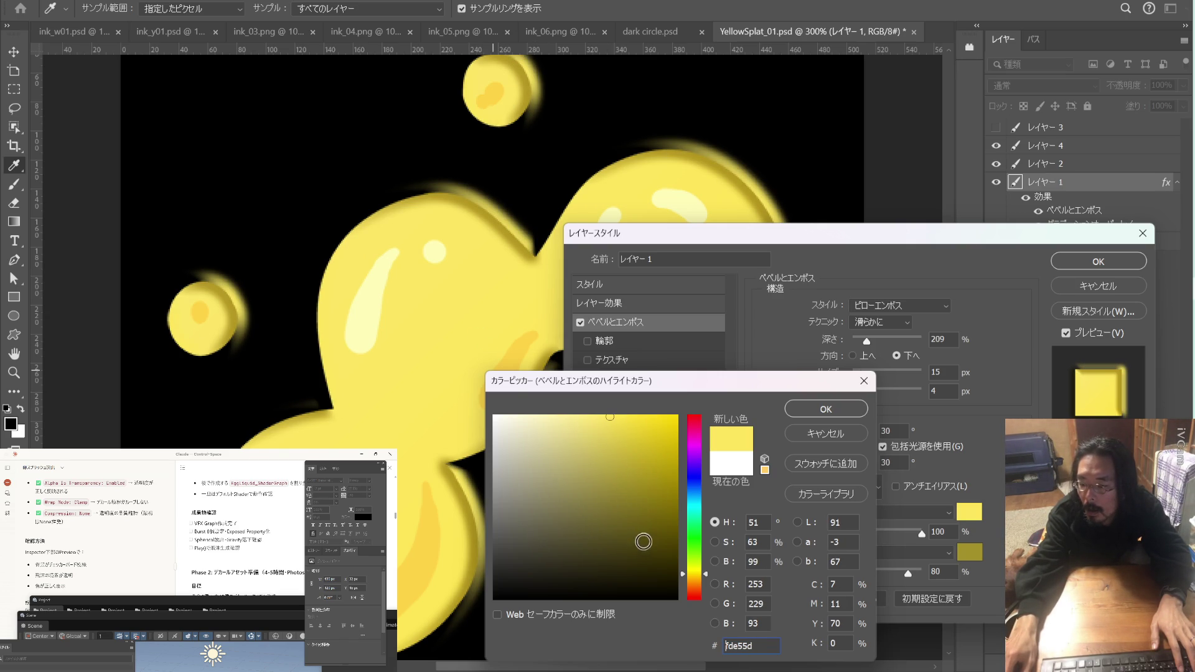
pyautogui.click(630, 443)
pyautogui.moveTo(630, 442)
pyautogui.mouseDown()
pyautogui.moveTo(632, 489)
pyautogui.moveTo(671, 476)
pyautogui.mouseUp()
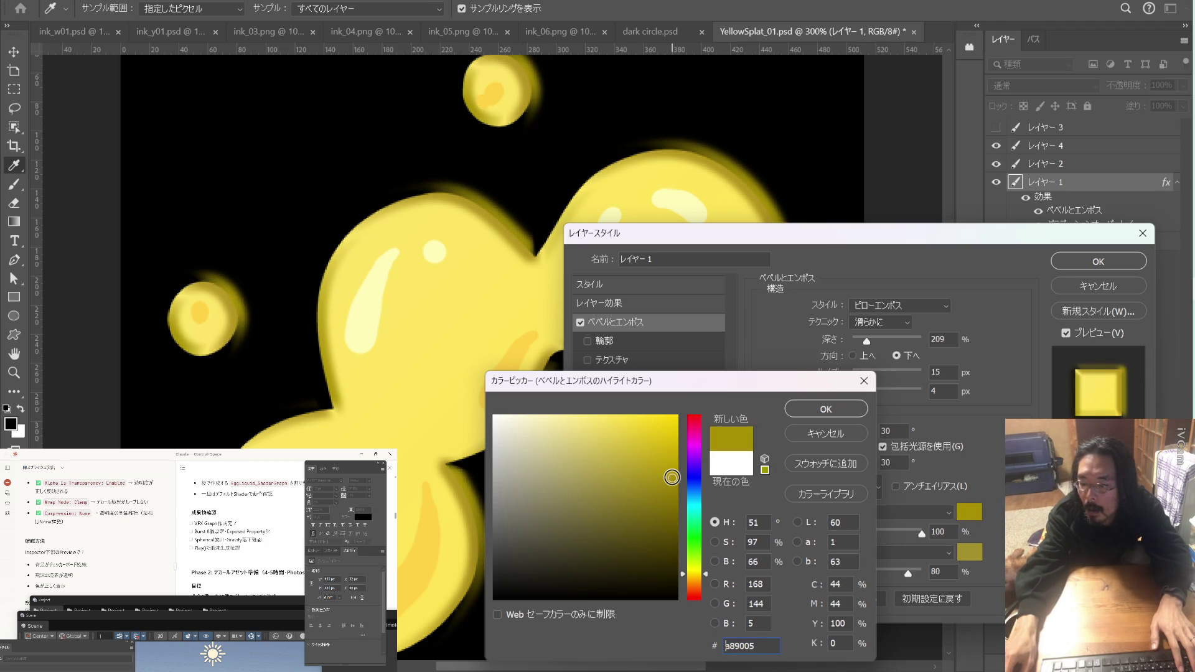
pyautogui.press('Return')
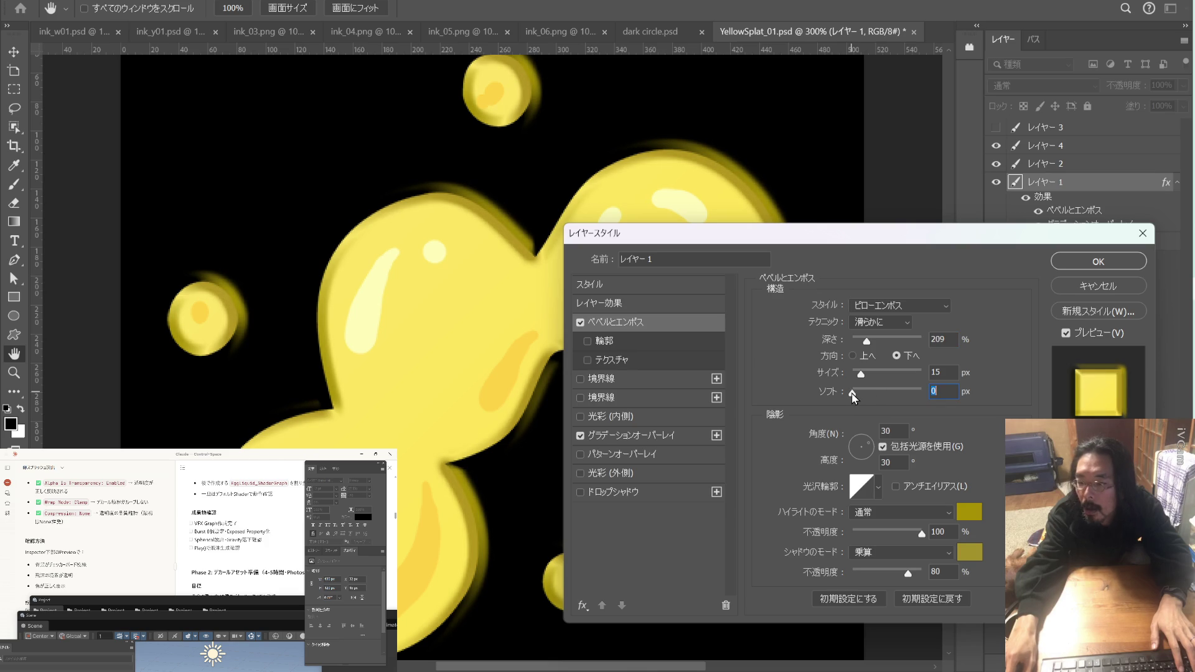
# Increase the bevel softness, lower the highlight opacity to 0, and apply the layer style
pyautogui.moveTo(852, 393)
pyautogui.mouseDown()
pyautogui.moveTo(897, 394)
pyautogui.moveTo(842, 398)
pyautogui.moveTo(876, 396)
pyautogui.mouseUp()
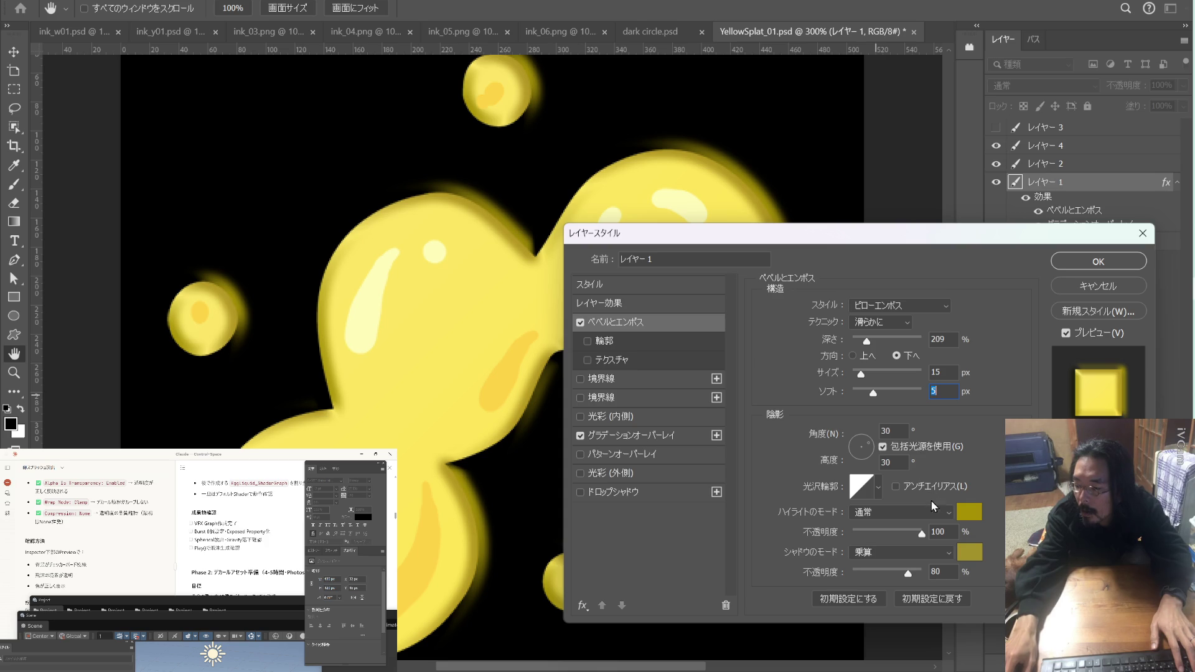
pyautogui.moveTo(920, 532)
pyautogui.mouseDown()
pyautogui.moveTo(817, 539)
pyautogui.moveTo(975, 540)
pyautogui.moveTo(685, 526)
pyautogui.mouseUp()
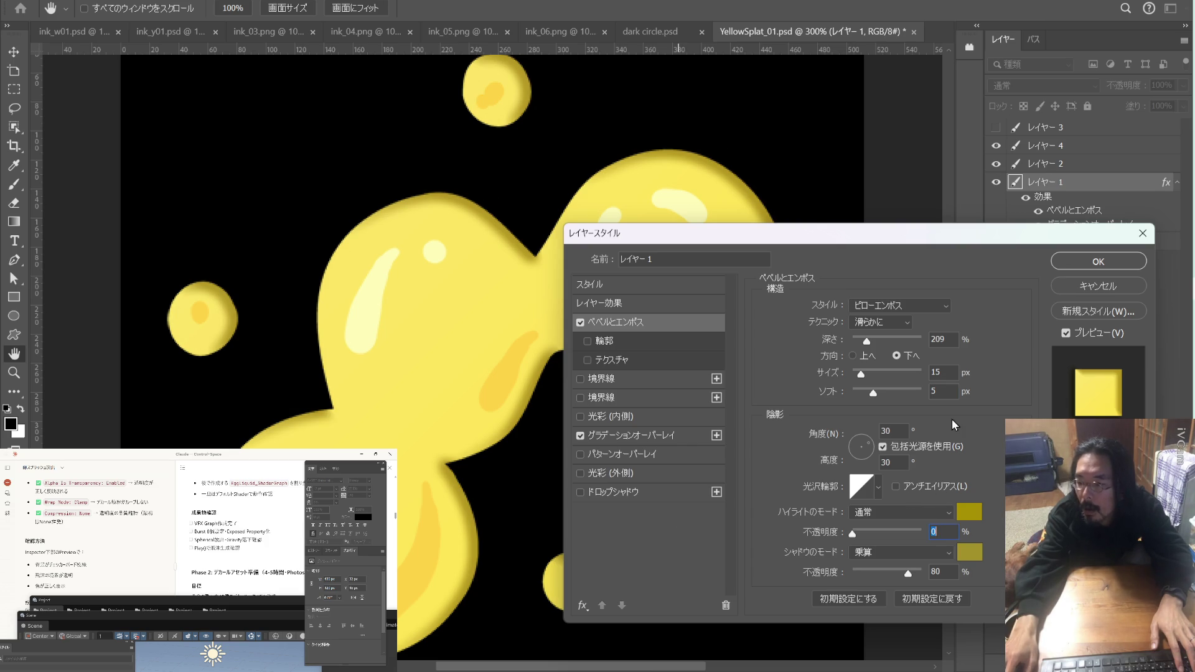
pyautogui.click(1067, 263)
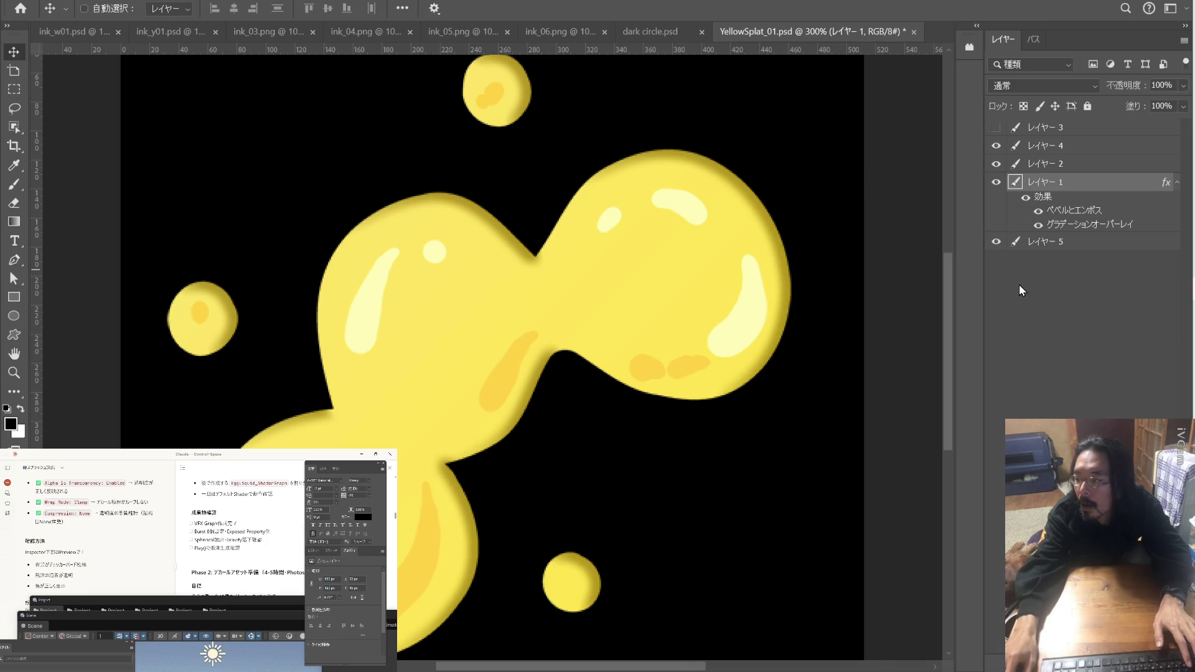
# Hide the black backdrop layer, save the PSD, and return to the Unity editor
pyautogui.click(996, 241)
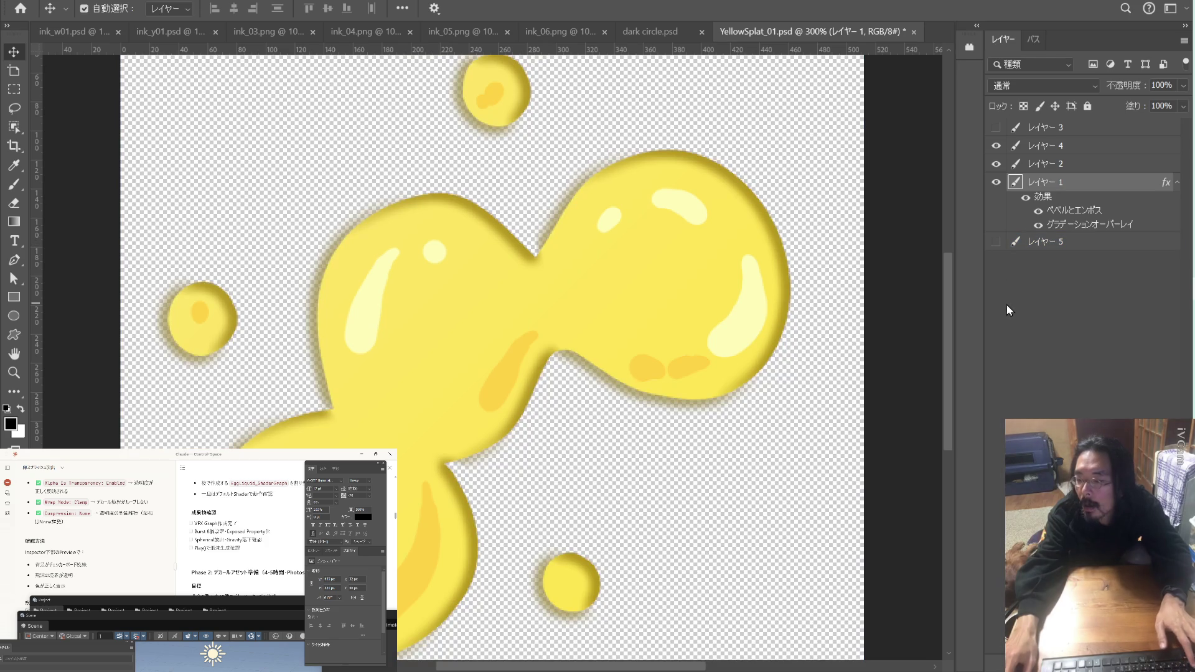
pyautogui.hotkey('ctrl', 's')
pyautogui.press('Print')
pyautogui.hotkey('alt', 'Tab')
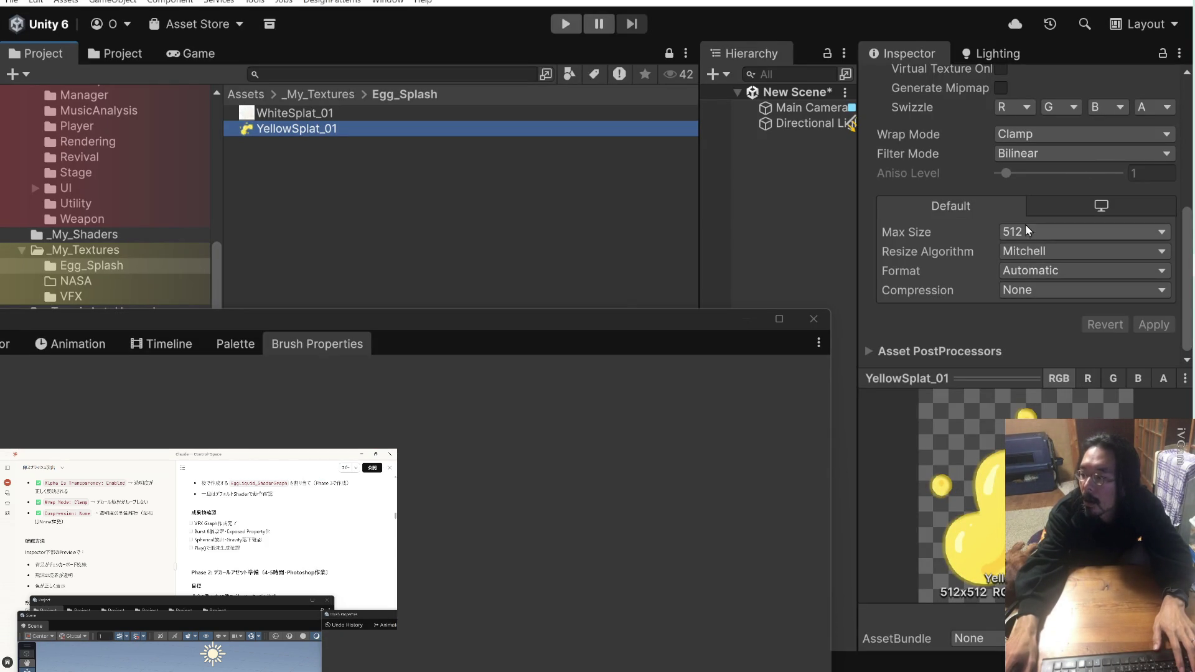
# Change YellowSplat_01's Compression to Normal Quality and apply it
pyautogui.scroll(3, 931, 223)
pyautogui.scroll(-2, 930, 222)
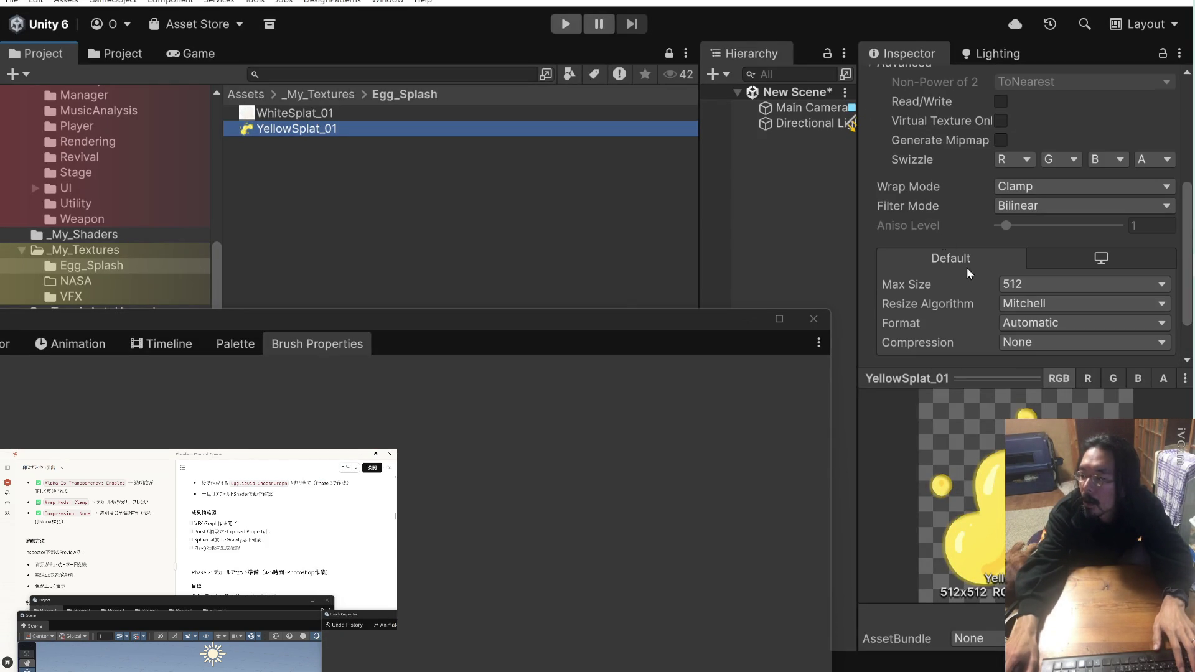
pyautogui.click(1030, 347)
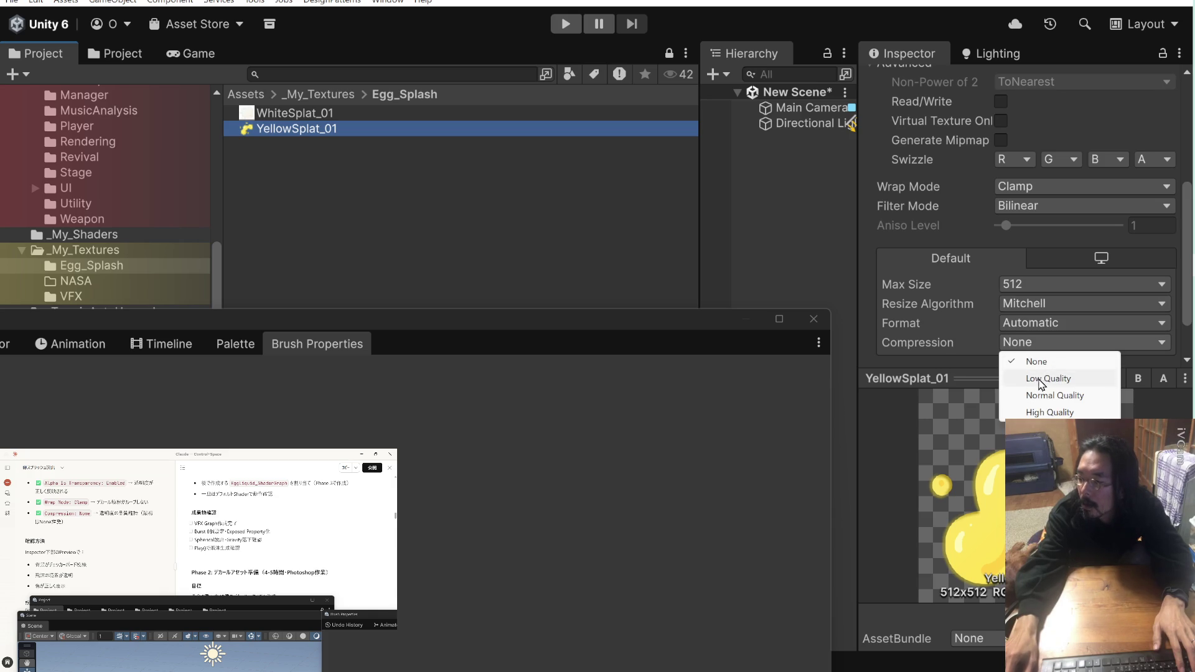
pyautogui.click(1049, 396)
pyautogui.scroll(-3, 971, 320)
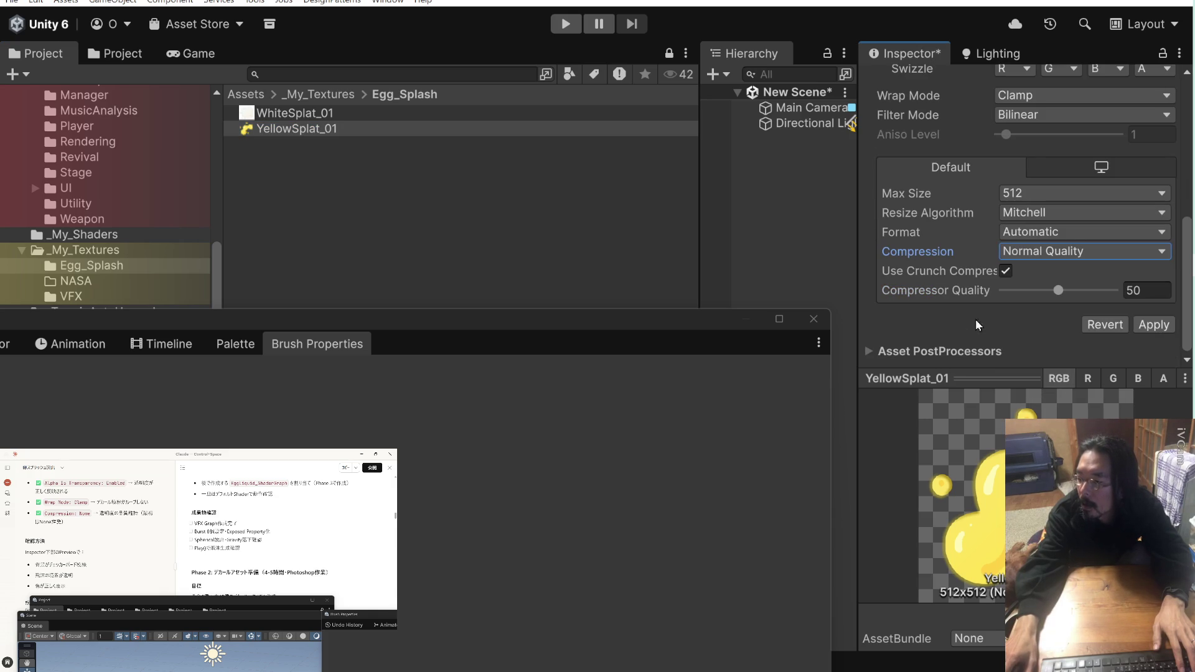
pyautogui.click(1152, 325)
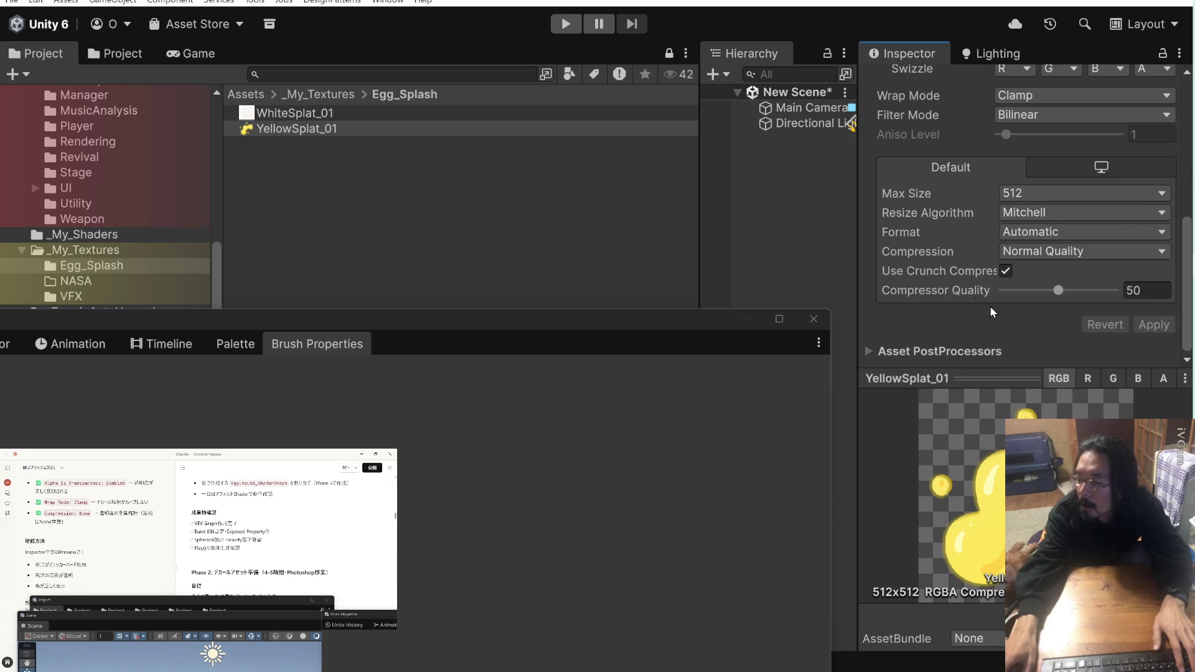
pyautogui.scroll(10, 990, 305)
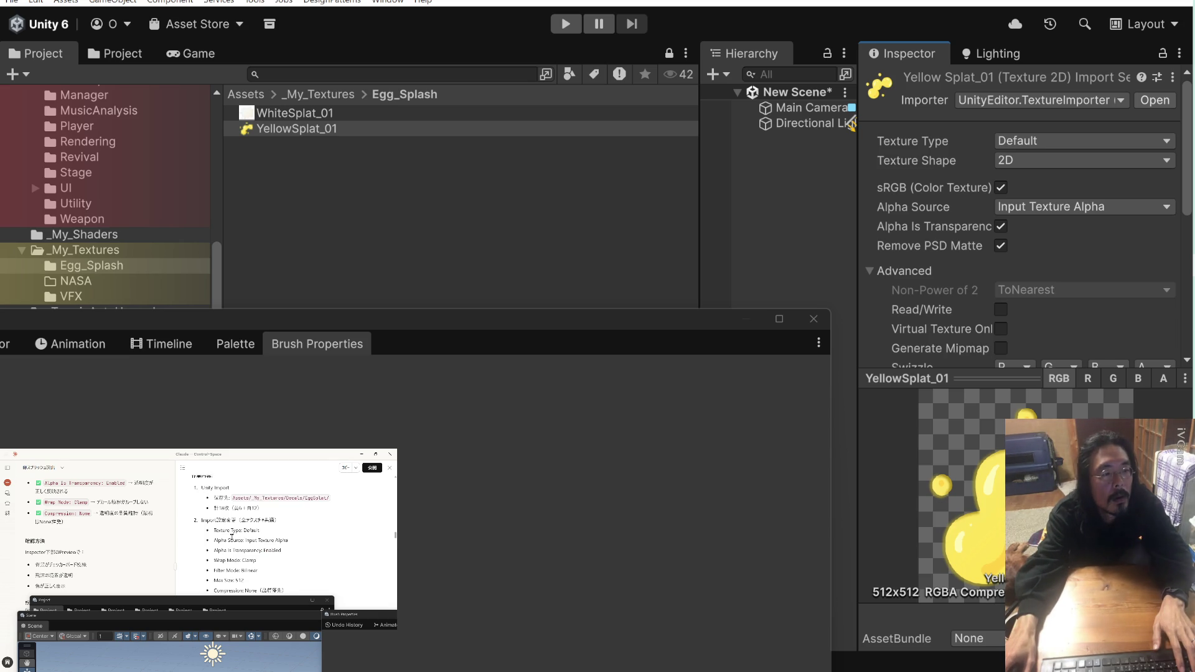
# Save YellowSplat_01's import settings as the Decal preset in BeatChicken's Assets/Presets folder
pyautogui.doubleClick(298, 498)
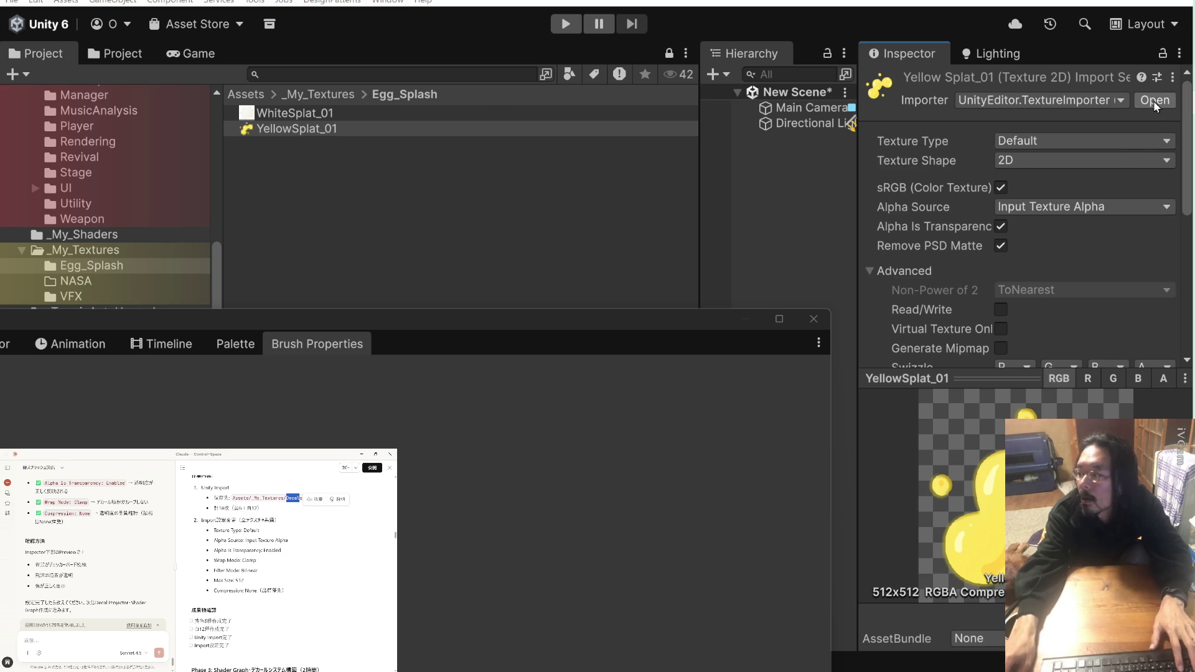
pyautogui.click(1157, 77)
pyautogui.click(946, 207)
pyautogui.doubleClick(944, 204)
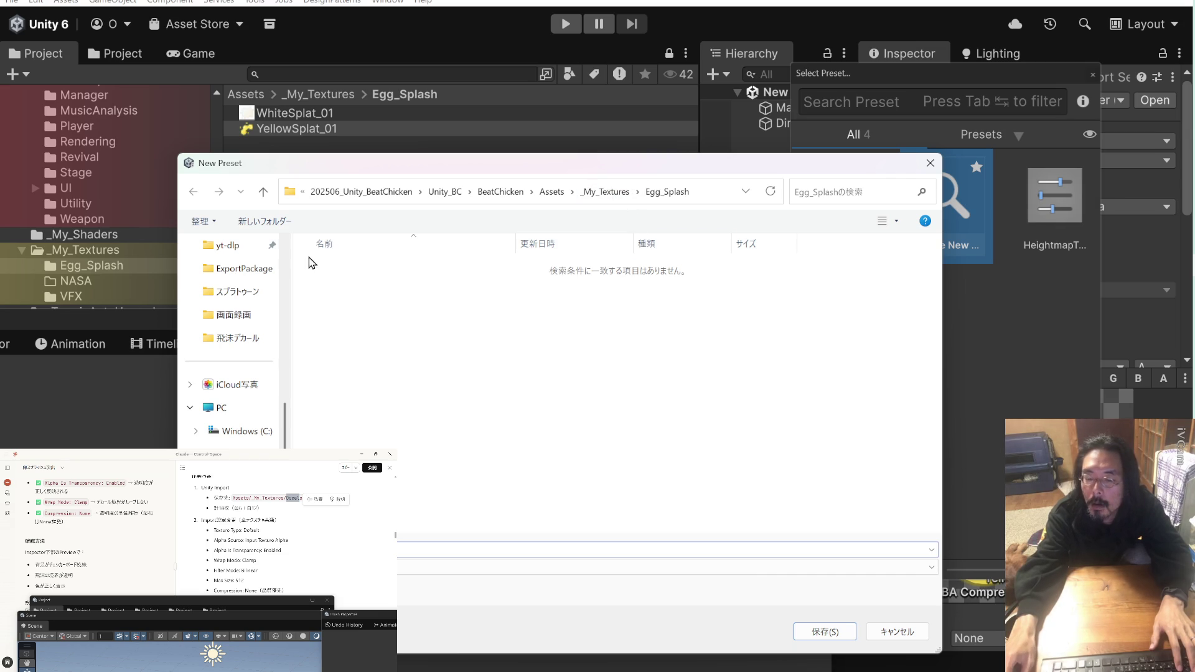
pyautogui.click(498, 193)
pyautogui.scroll(-1, 380, 405)
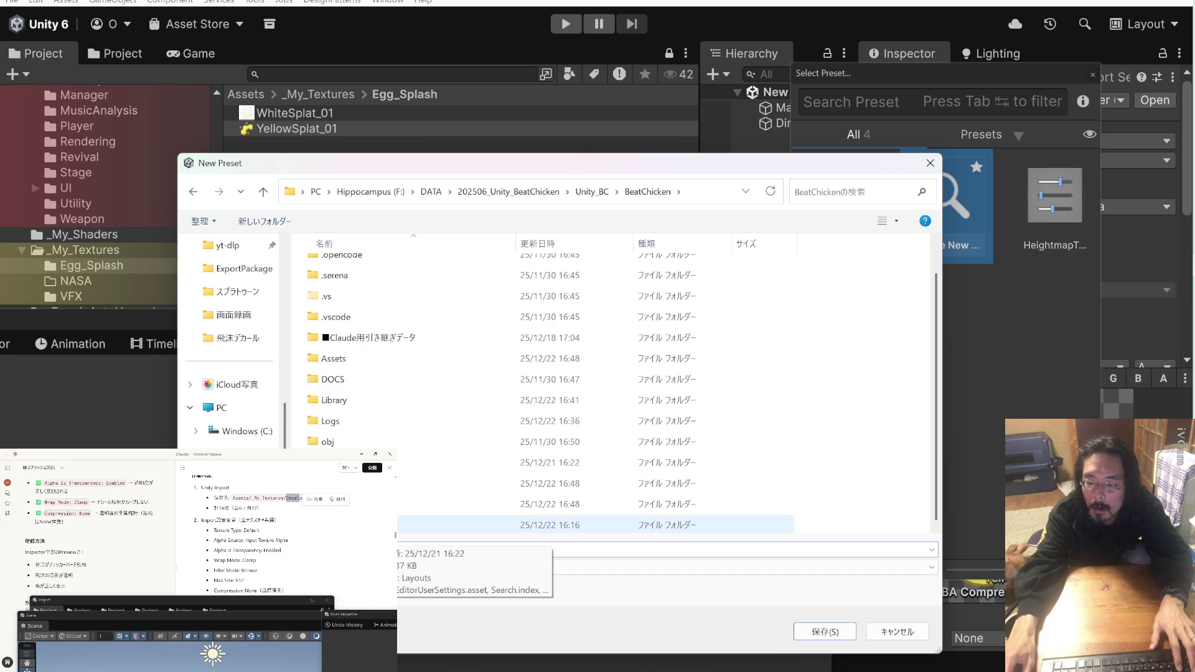
pyautogui.doubleClick(336, 359)
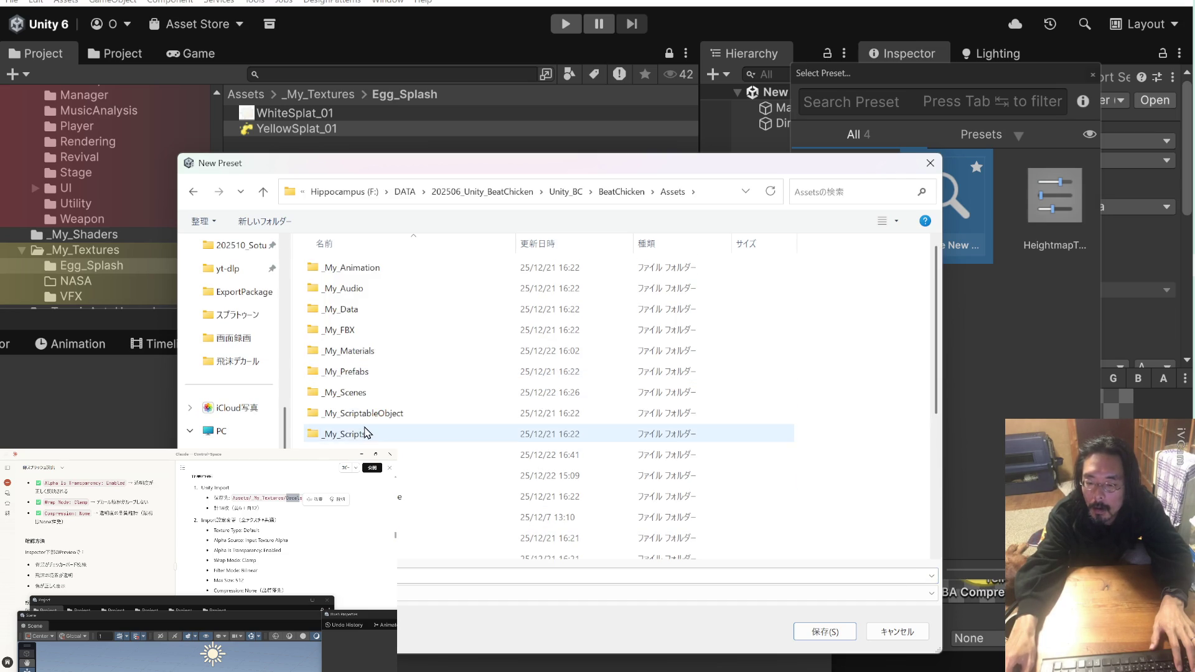
pyautogui.scroll(-3, 366, 441)
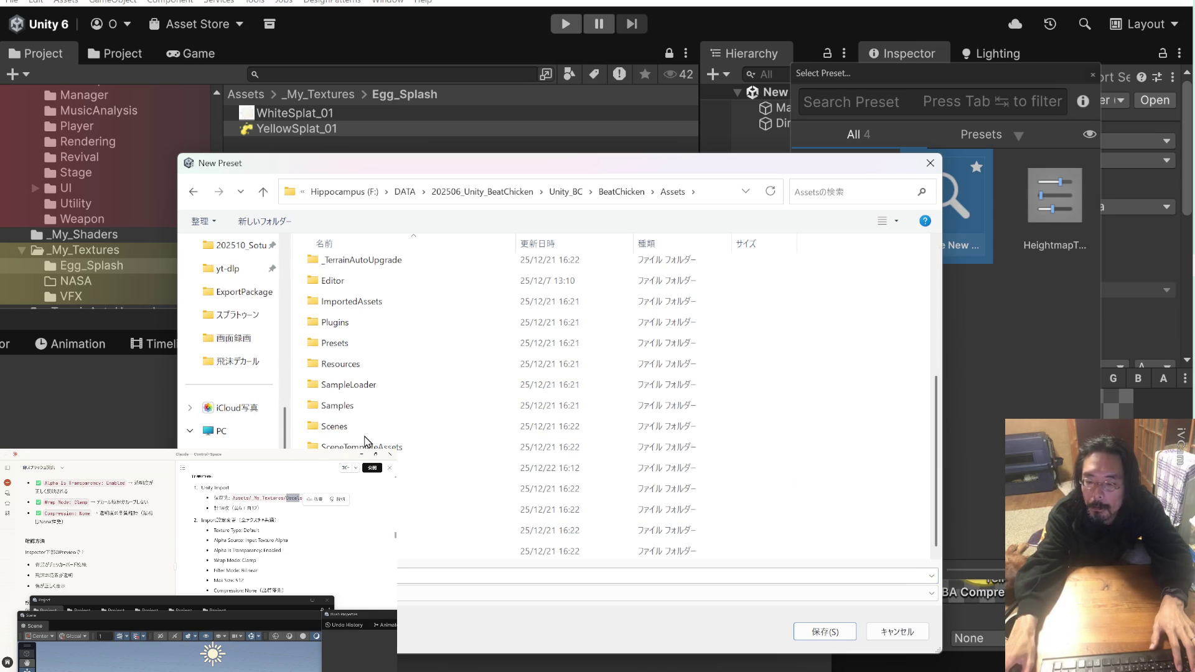
pyautogui.doubleClick(360, 344)
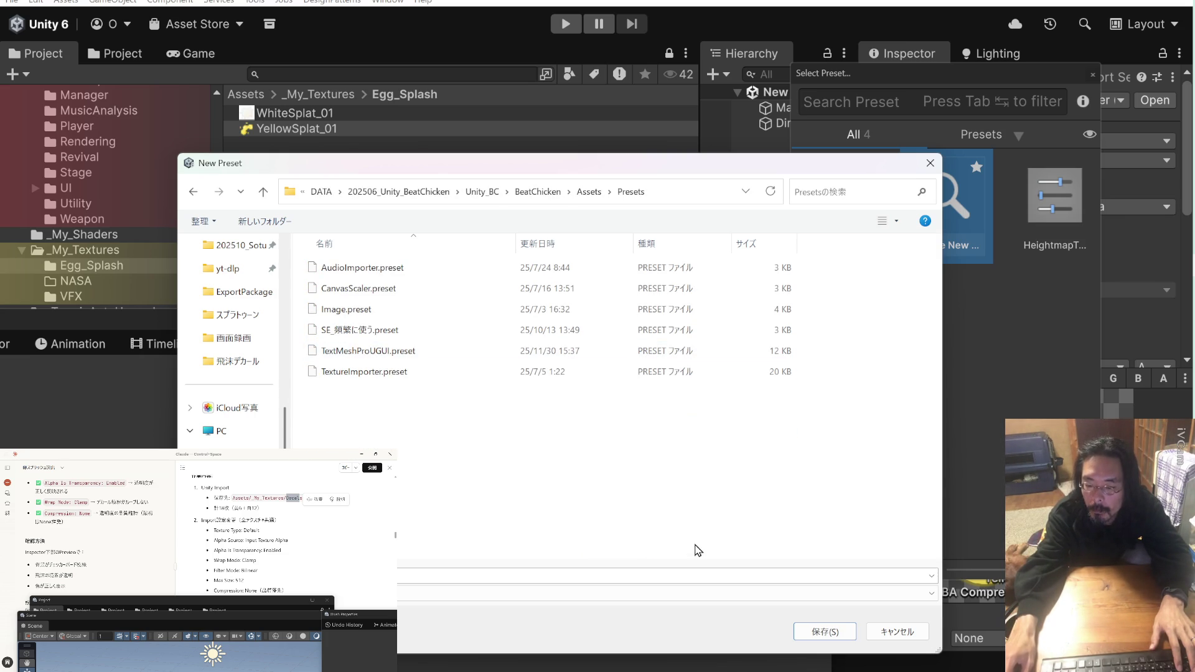
pyautogui.click(823, 632)
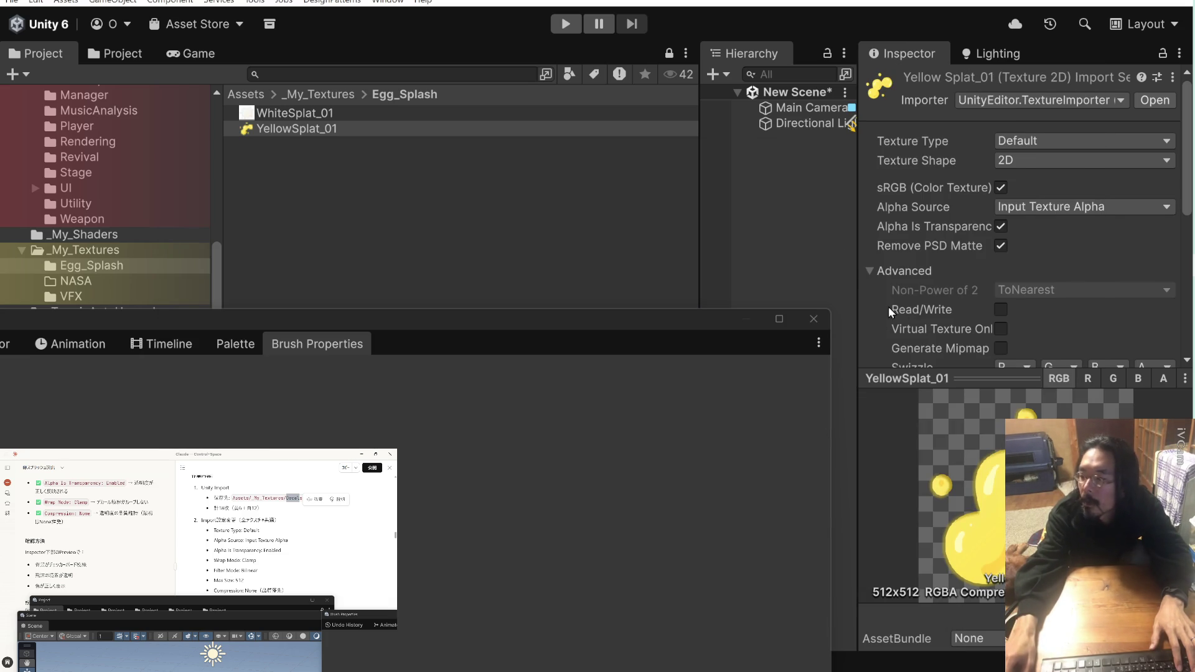
# Load the Decal preset onto WhiteSplat_01 and apply its import settings
pyautogui.click(330, 114)
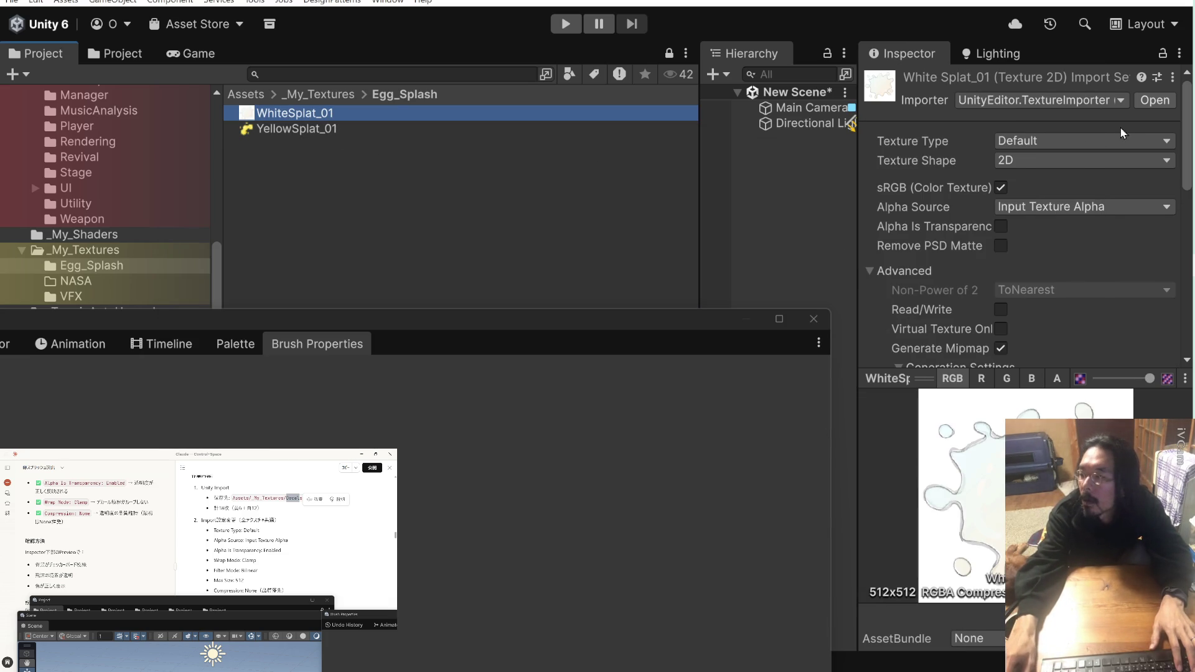
pyautogui.click(1157, 77)
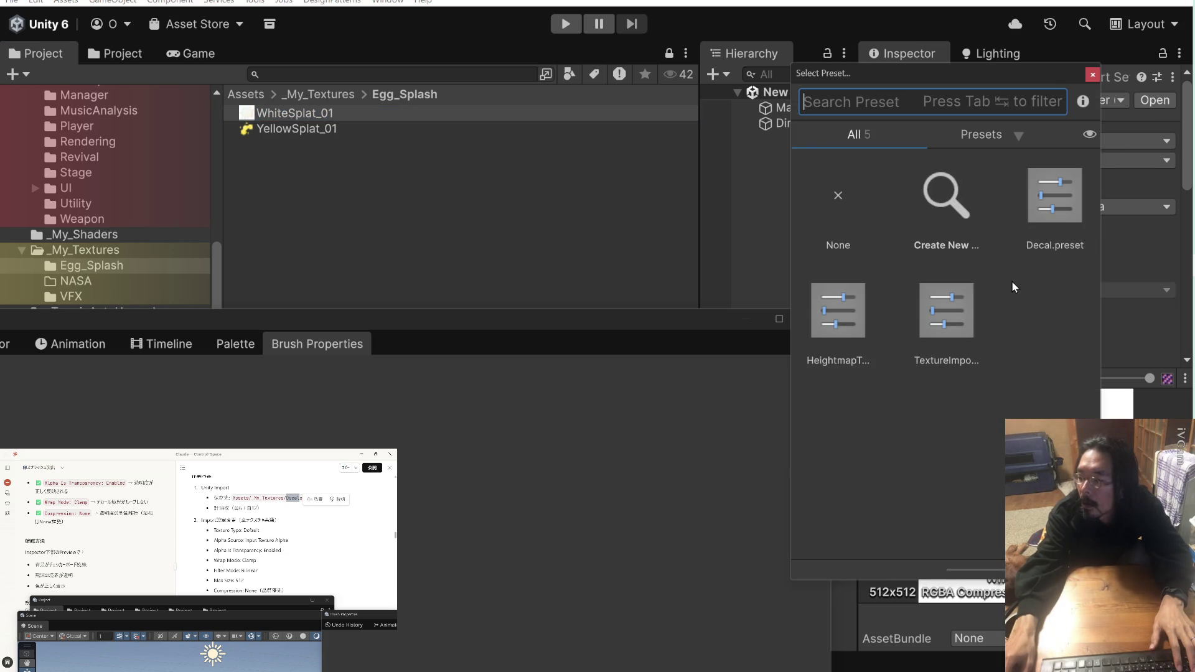
pyautogui.doubleClick(1061, 203)
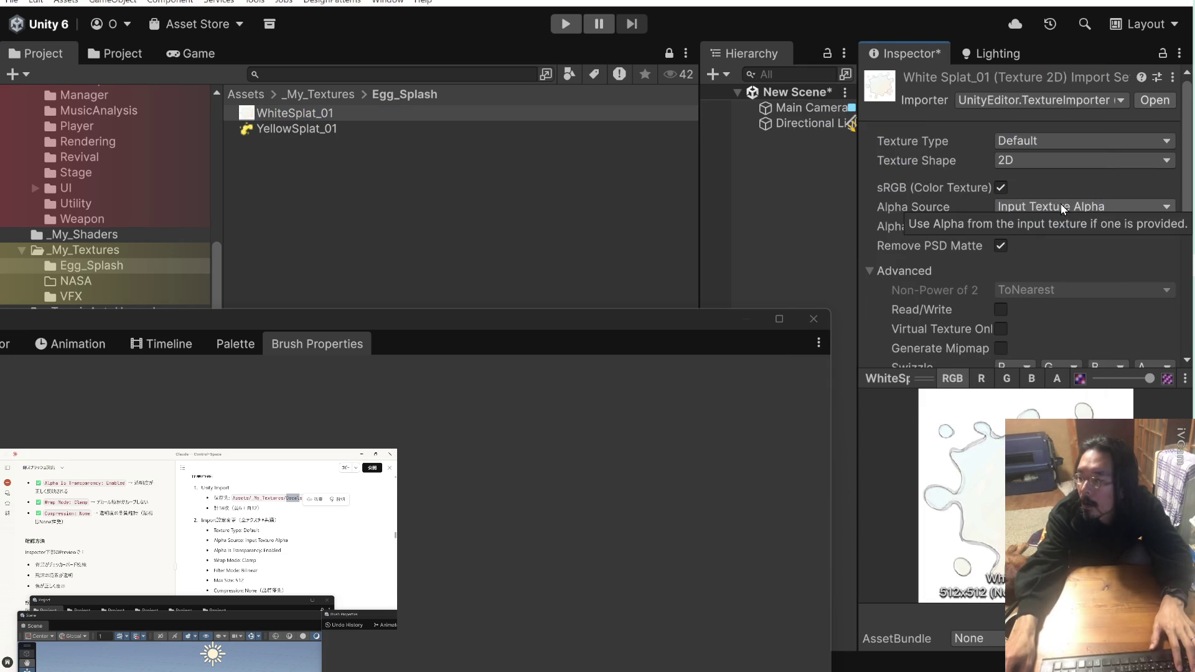
pyautogui.scroll(-5, 1046, 317)
pyautogui.click(1156, 324)
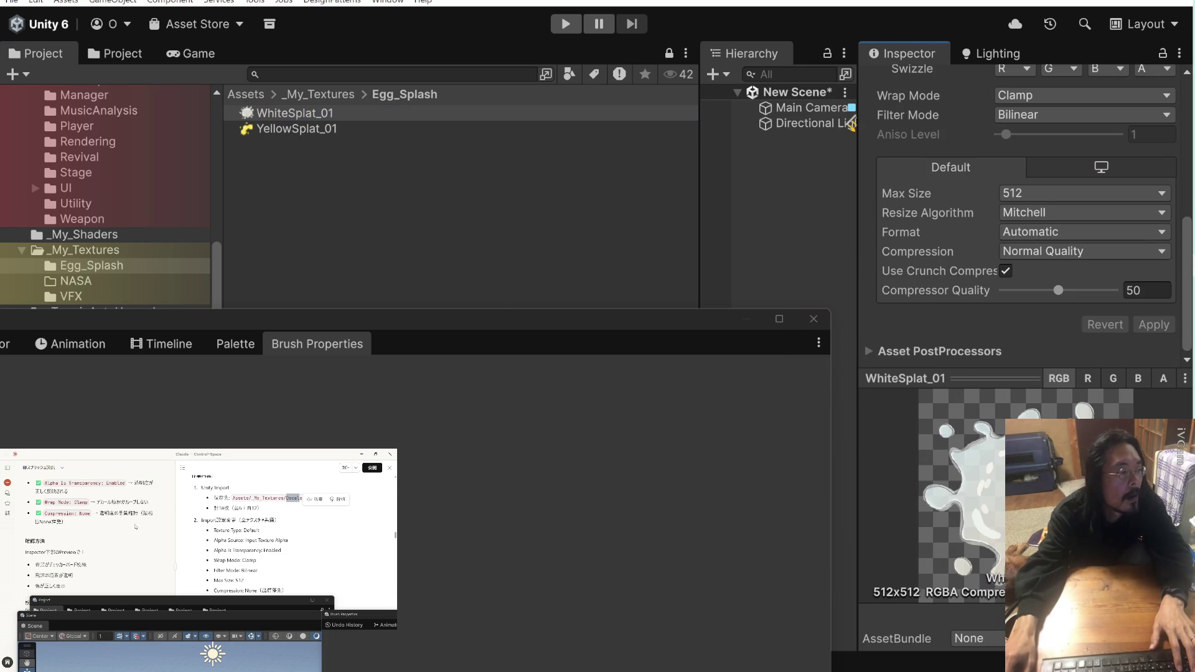
pyautogui.click(126, 539)
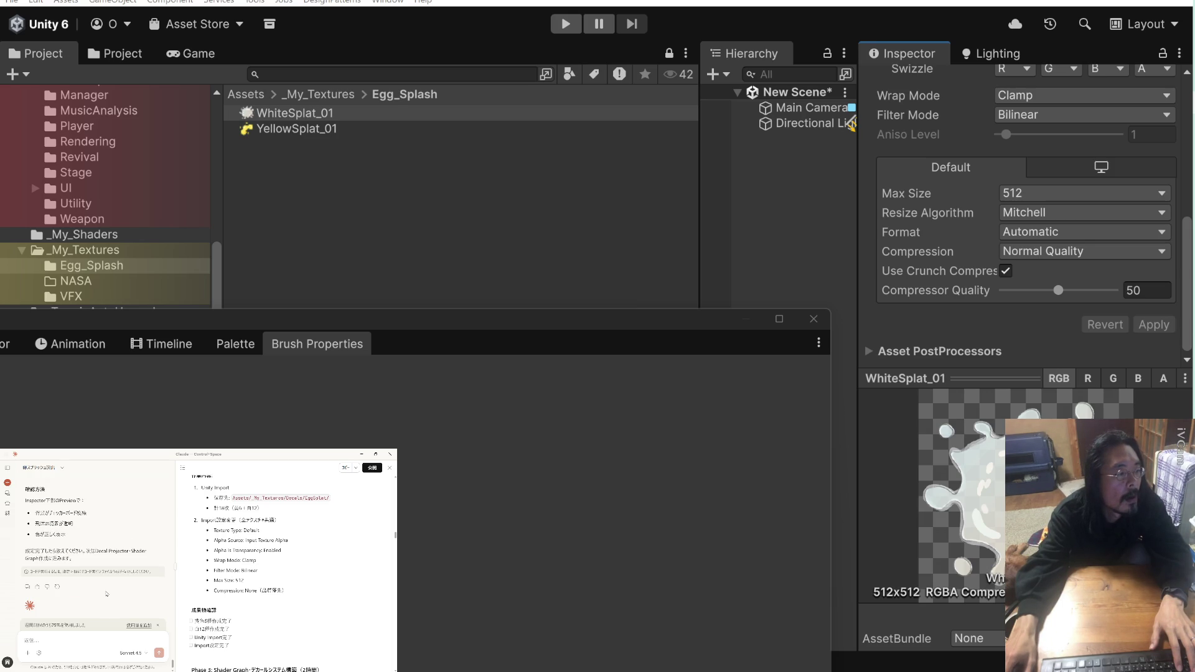
# Type 'OK' into the Claude chat box and send it
pyautogui.write('OK')
pyautogui.press('Return')
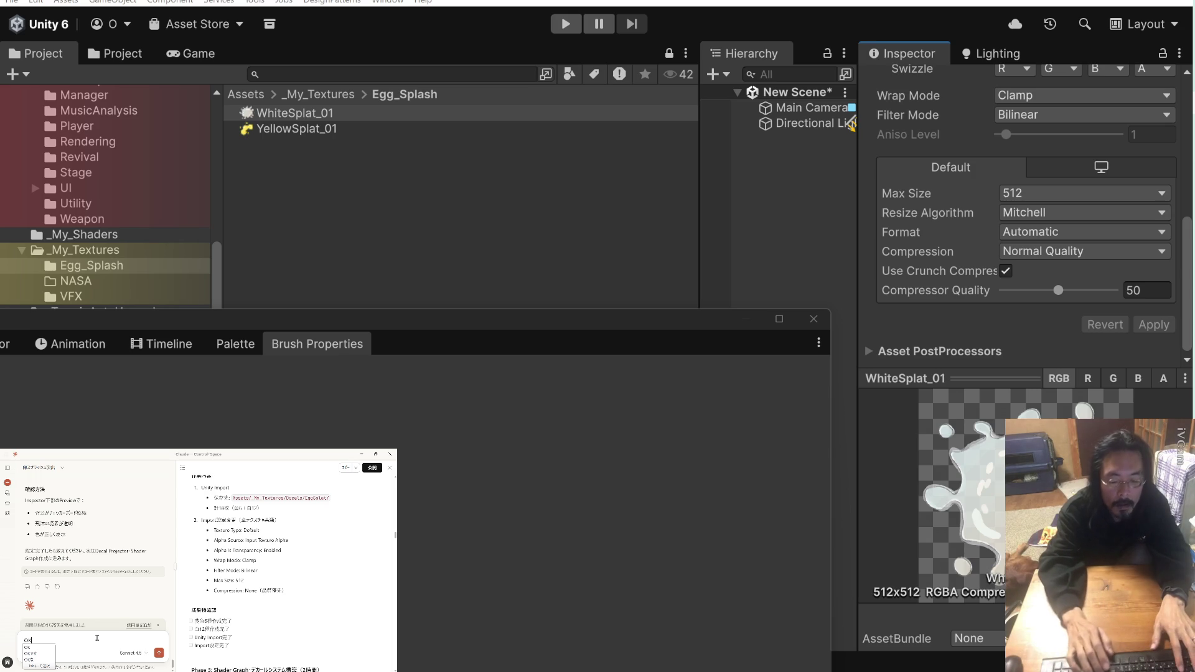
pyautogui.press('Return')
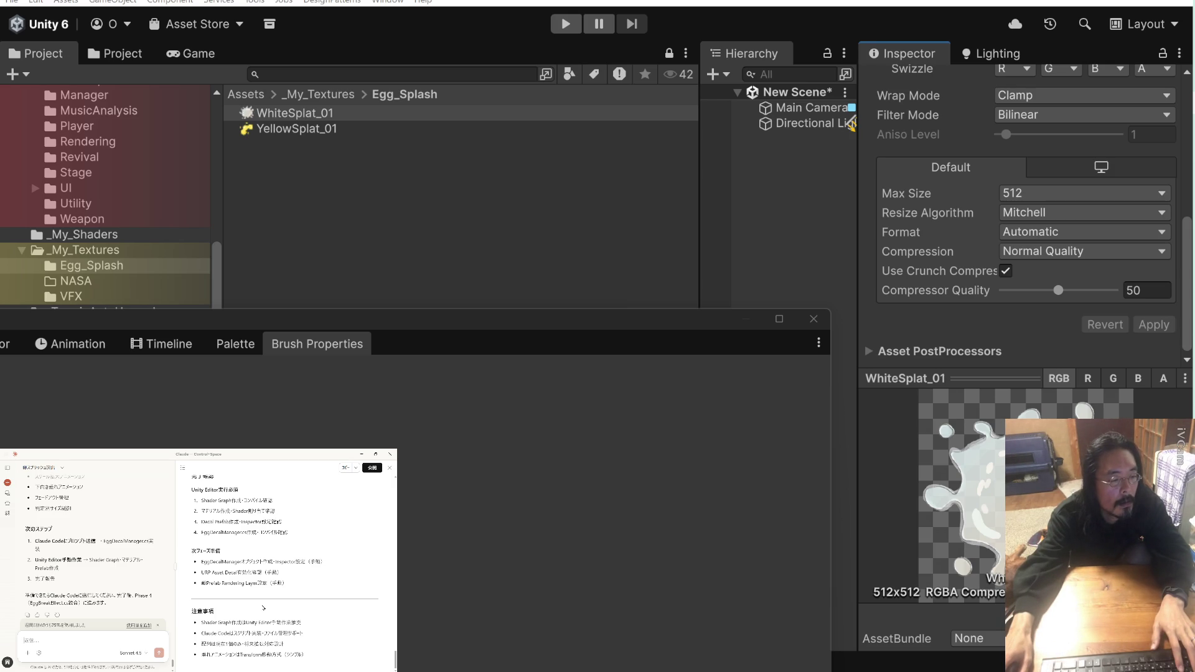
# Scroll through Claude's Phase 2-3 decal instructions and highlight the 色デカール Shader Graph heading
pyautogui.scroll(15, 264, 608)
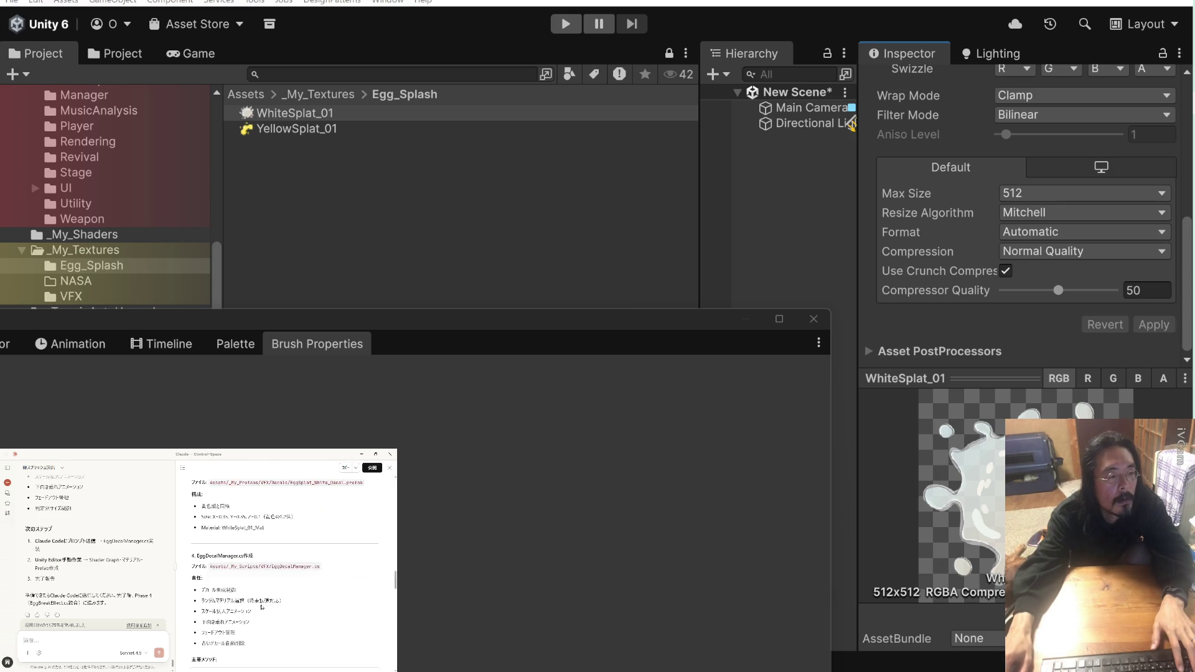
pyautogui.scroll(10, 262, 608)
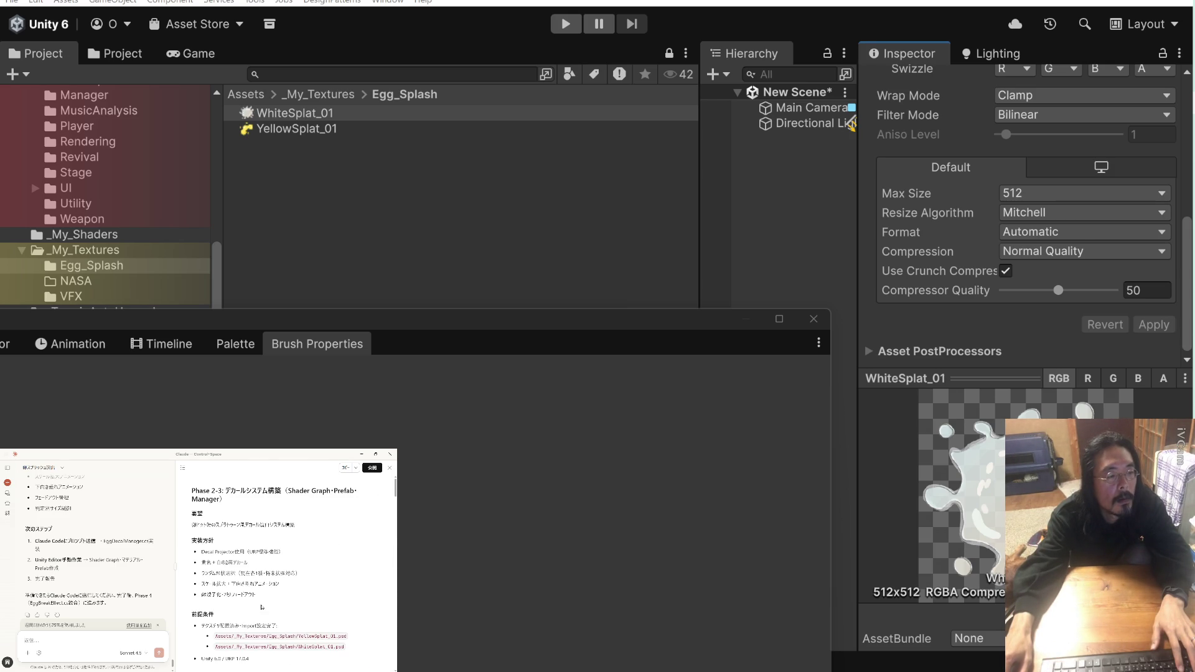
pyautogui.scroll(-2, 262, 608)
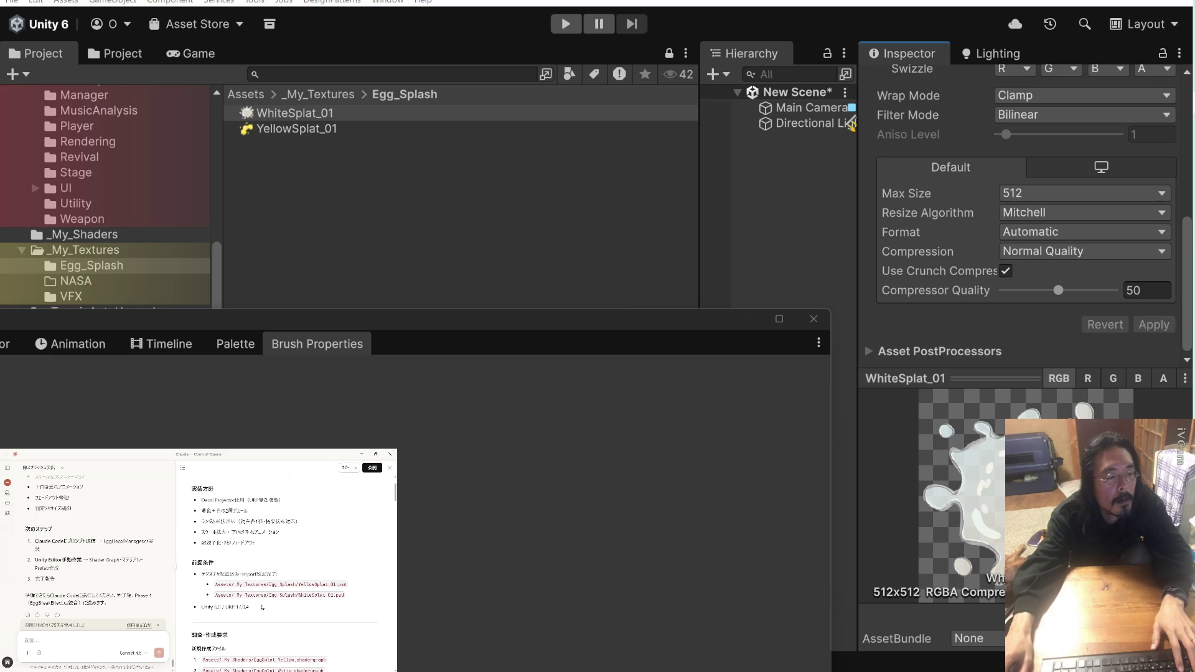
pyautogui.scroll(-4, 262, 607)
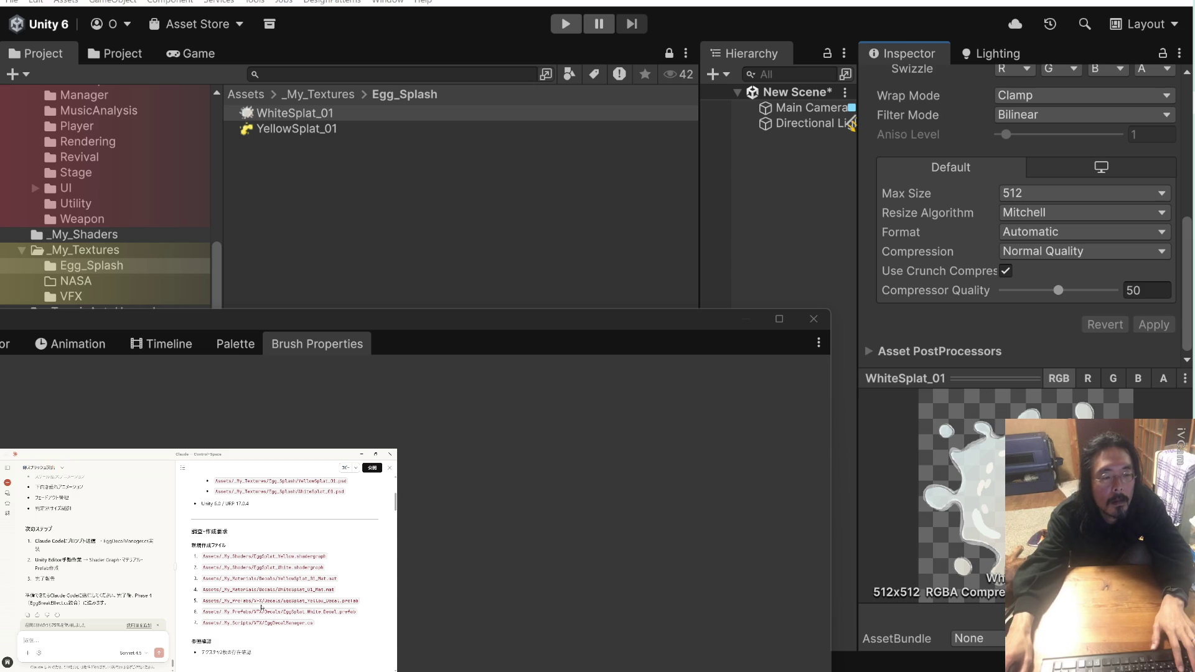
pyautogui.scroll(-3, 262, 608)
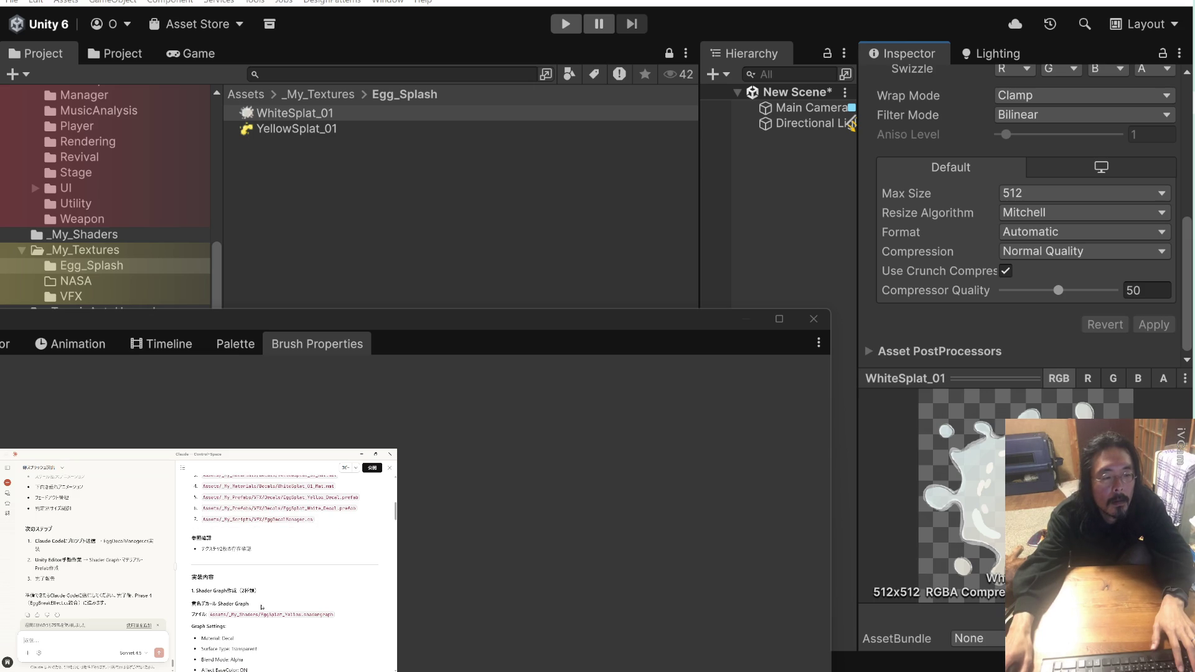
pyautogui.scroll(-2, 262, 607)
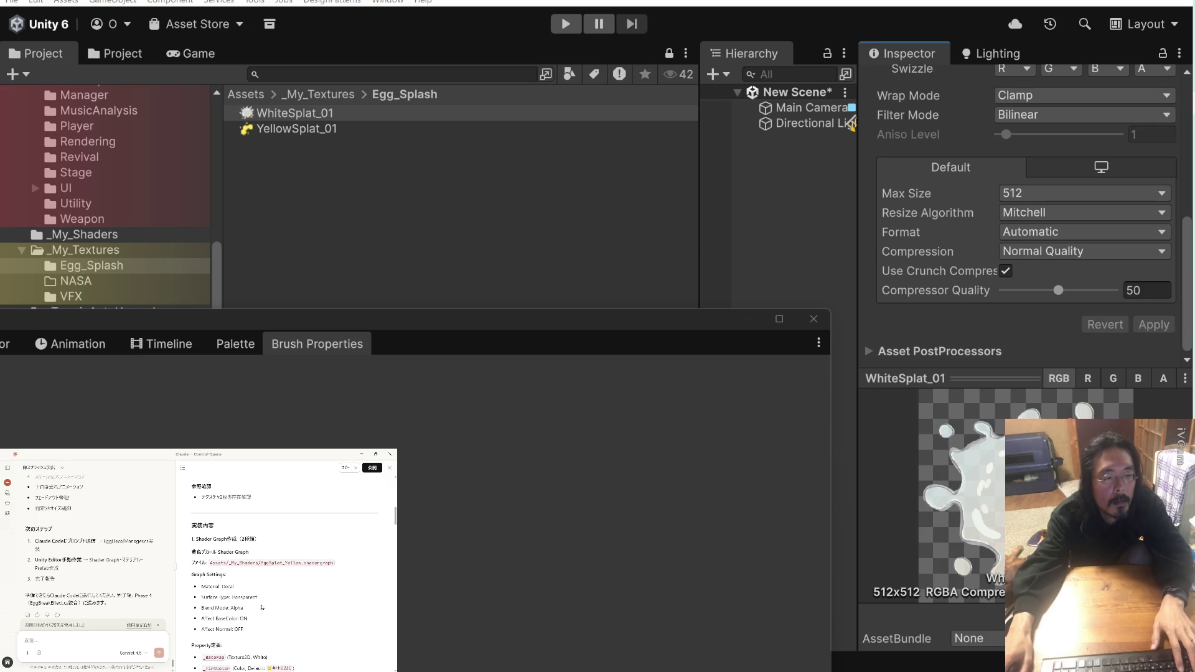
pyautogui.moveTo(250, 552); pyautogui.dragTo(192, 552)
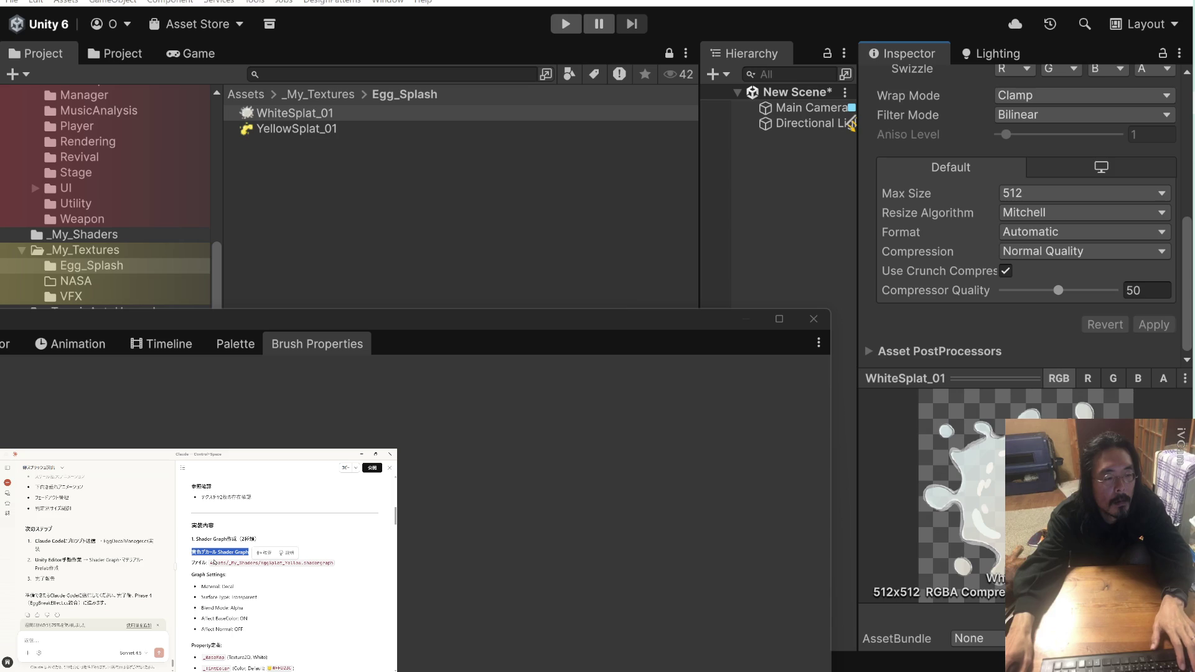
pyautogui.scroll(-2, 213, 562)
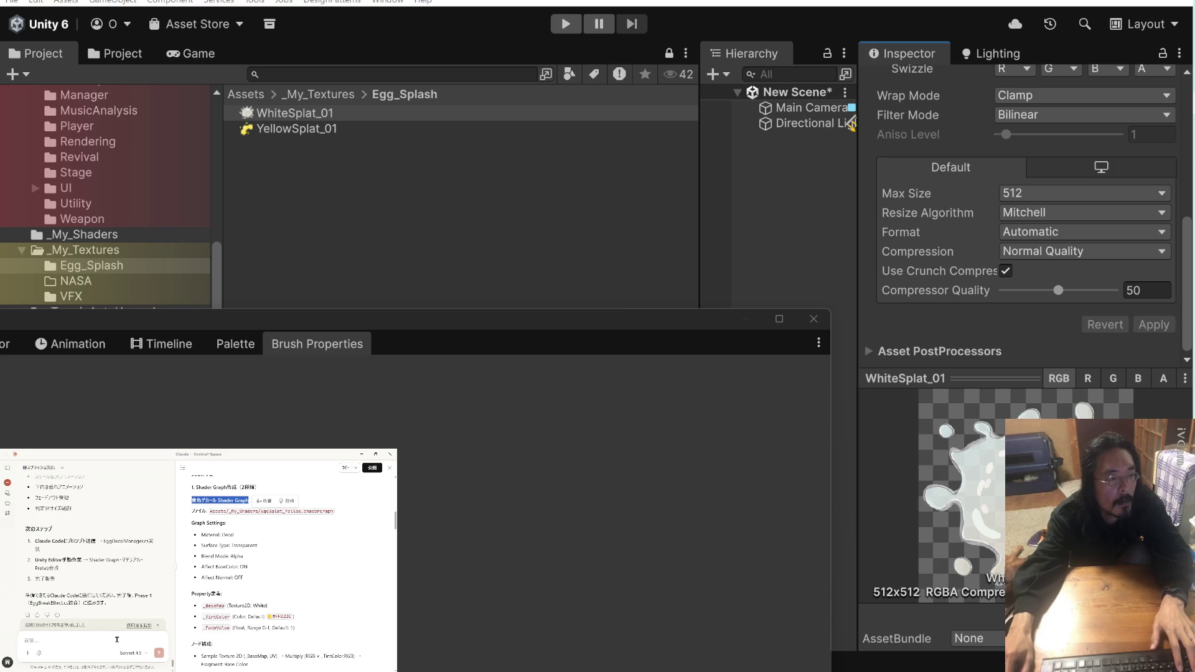
# Quote the 'デカール Shader Graph' heading to Claude, saying it's too hard and asking if Claude Code could build it
pyautogui.click(257, 504)
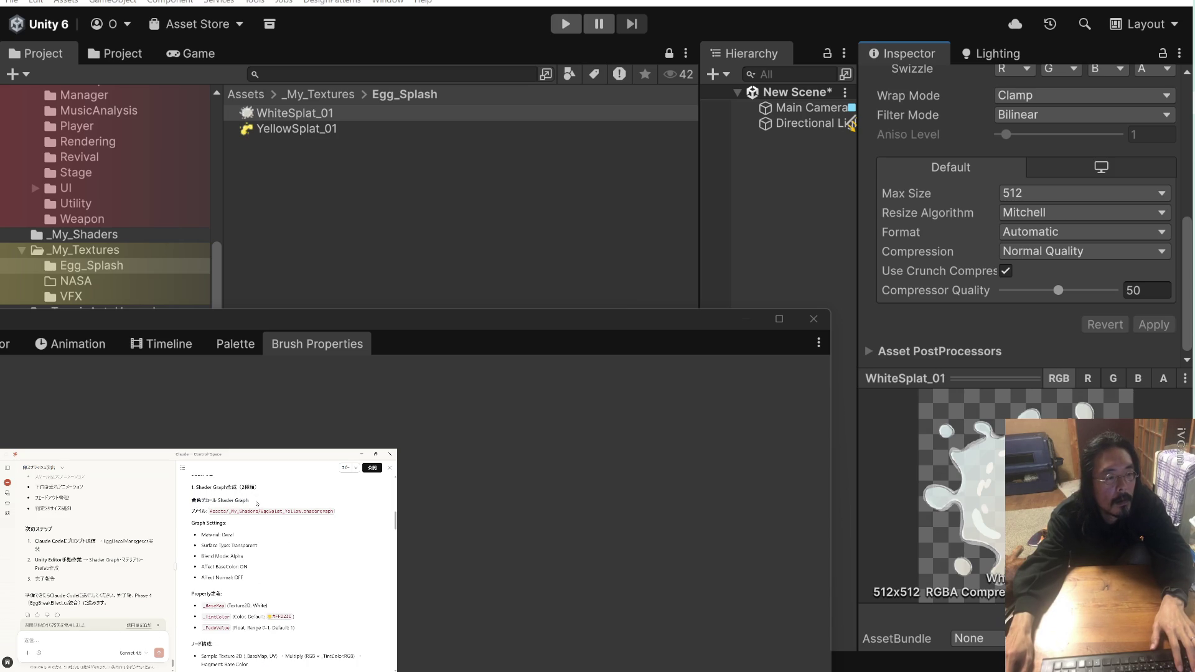
pyautogui.moveTo(257, 504); pyautogui.dragTo(204, 506)
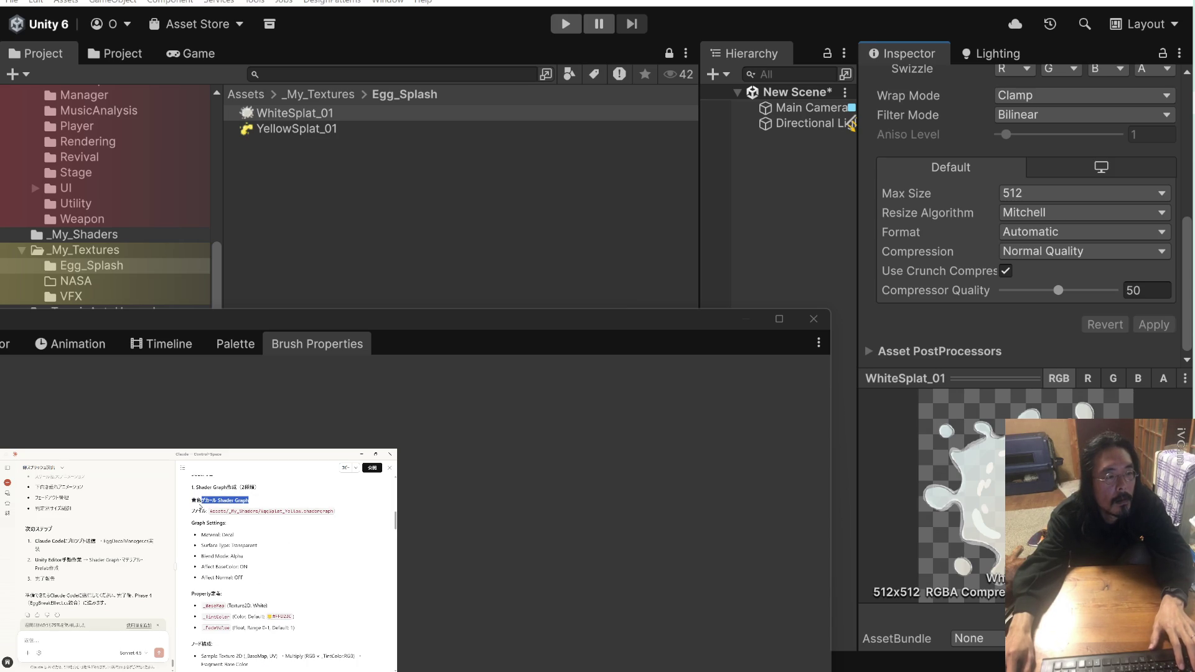
pyautogui.hotkey('ctrl', 'c')
pyautogui.click(93, 638)
pyautogui.hotkey('ctrl', 'v')
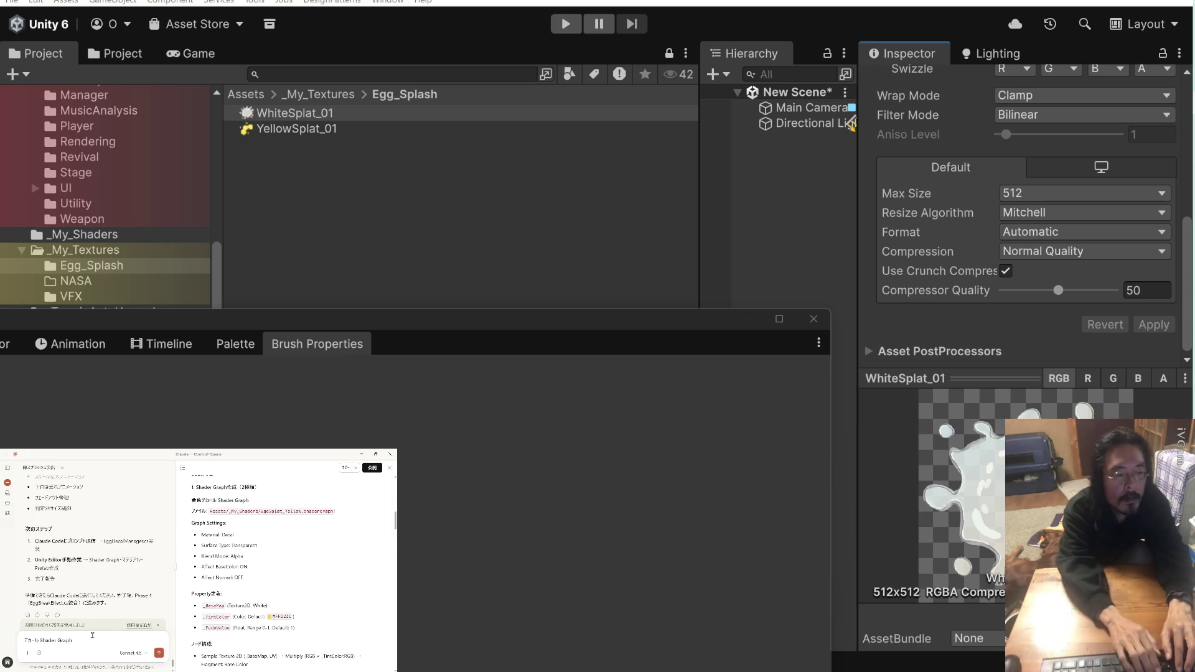
pyautogui.write('のつくりかた')
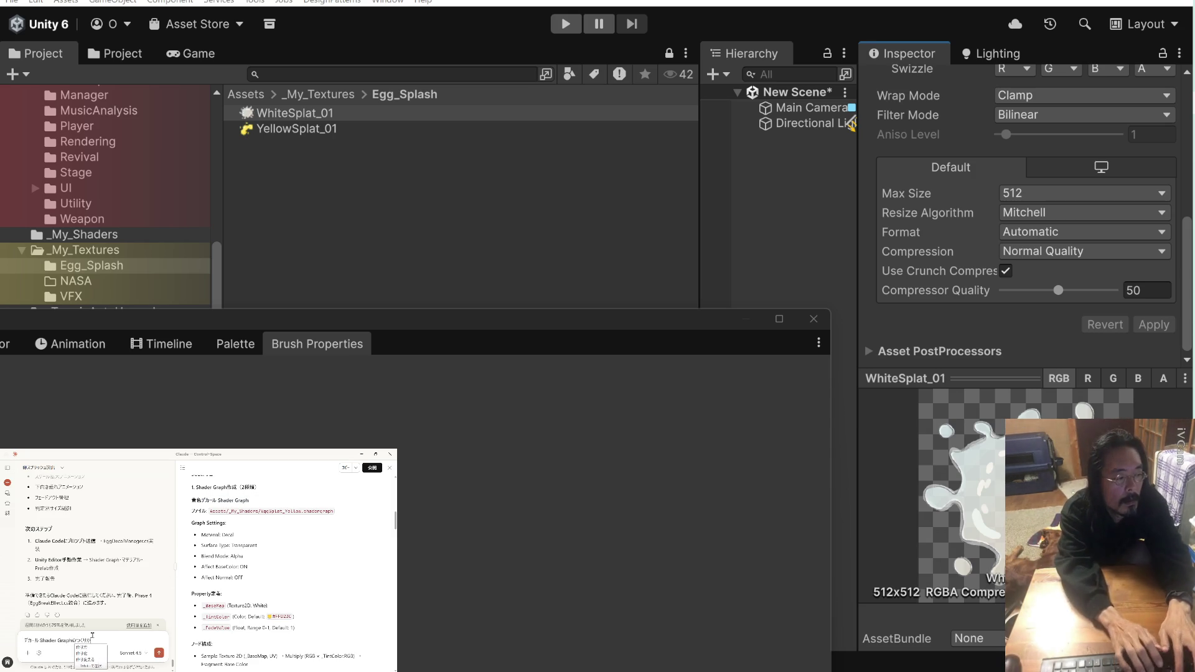
pyautogui.write('よ')
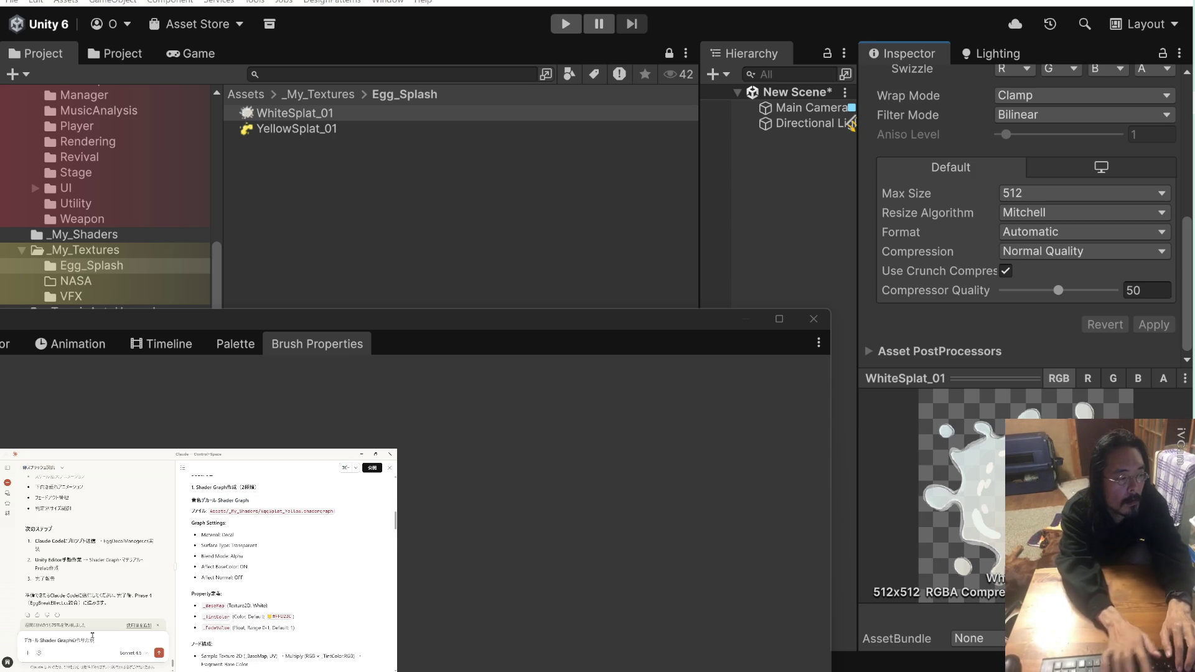
pyautogui.write('くわからない')
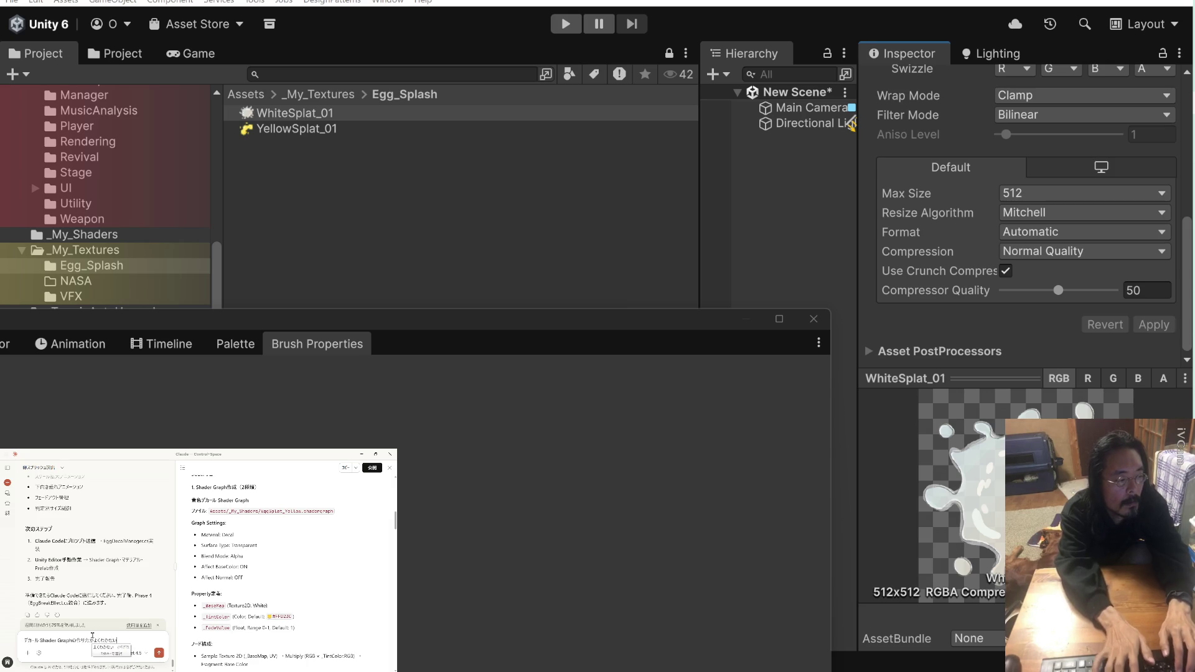
pyautogui.press('BackSpace')
pyautogui.press('BackSpace')
pyautogui.press('BackSpace')
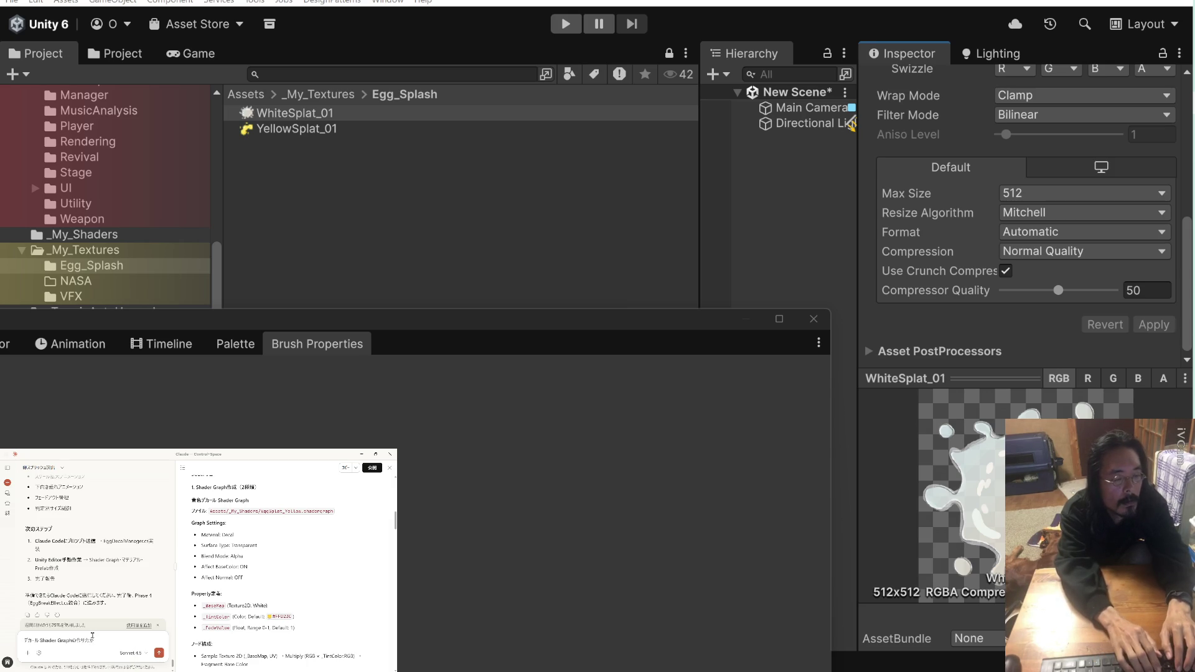
pyautogui.write('が難しすぎる')
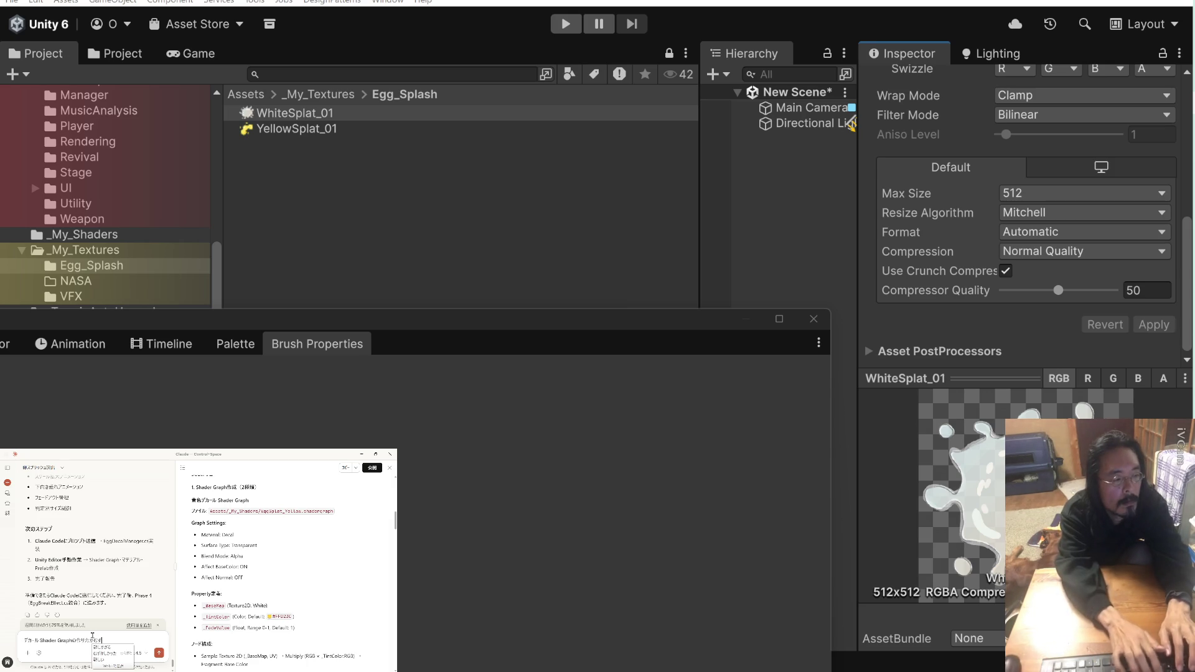
pyautogui.write('。')
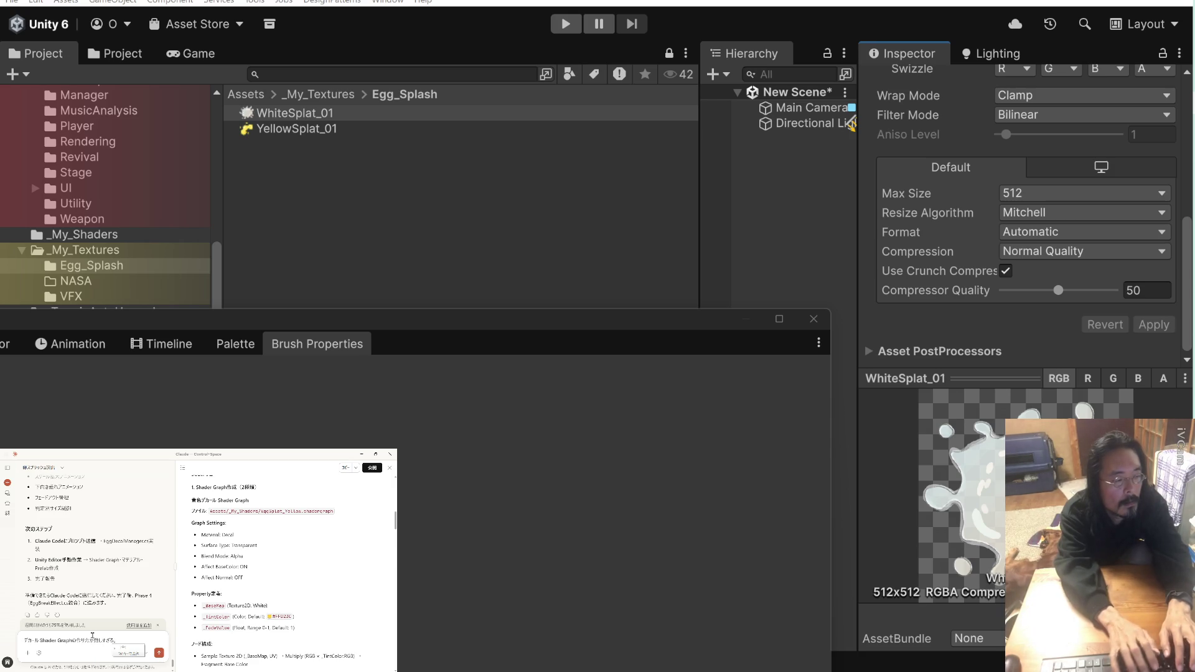
pyautogui.write('そ')
pyautogui.write('そ')
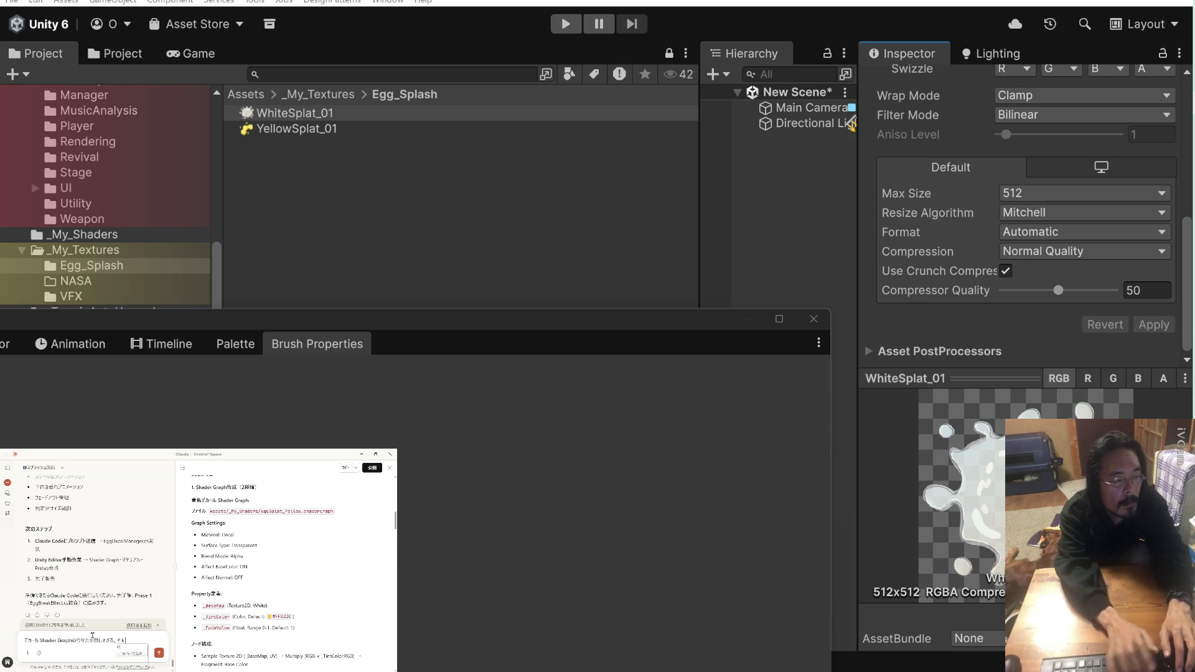
pyautogui.write('もClaudeCodeに')
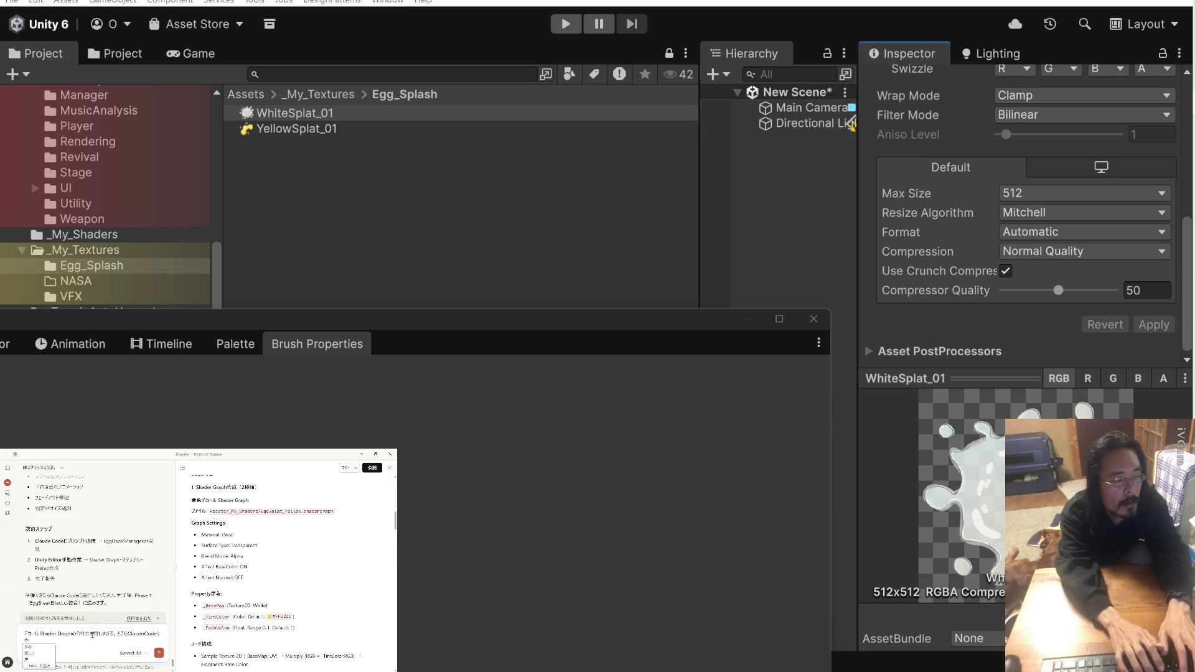
pyautogui.write('らせる')
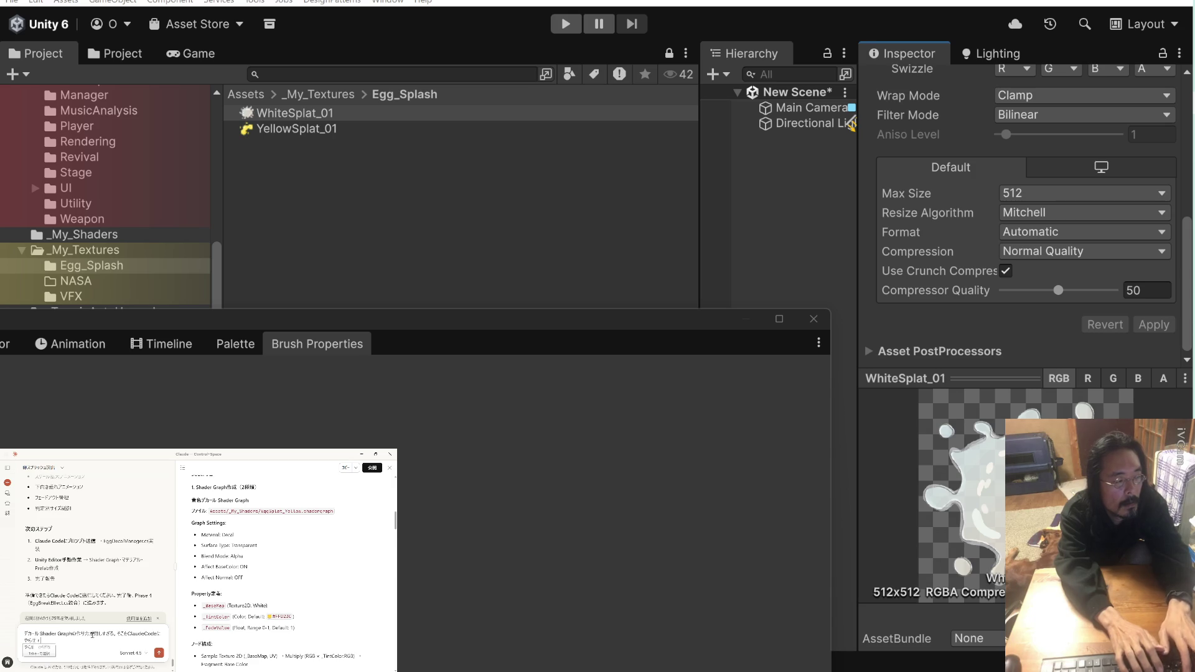
pyautogui.write('ことできないの？')
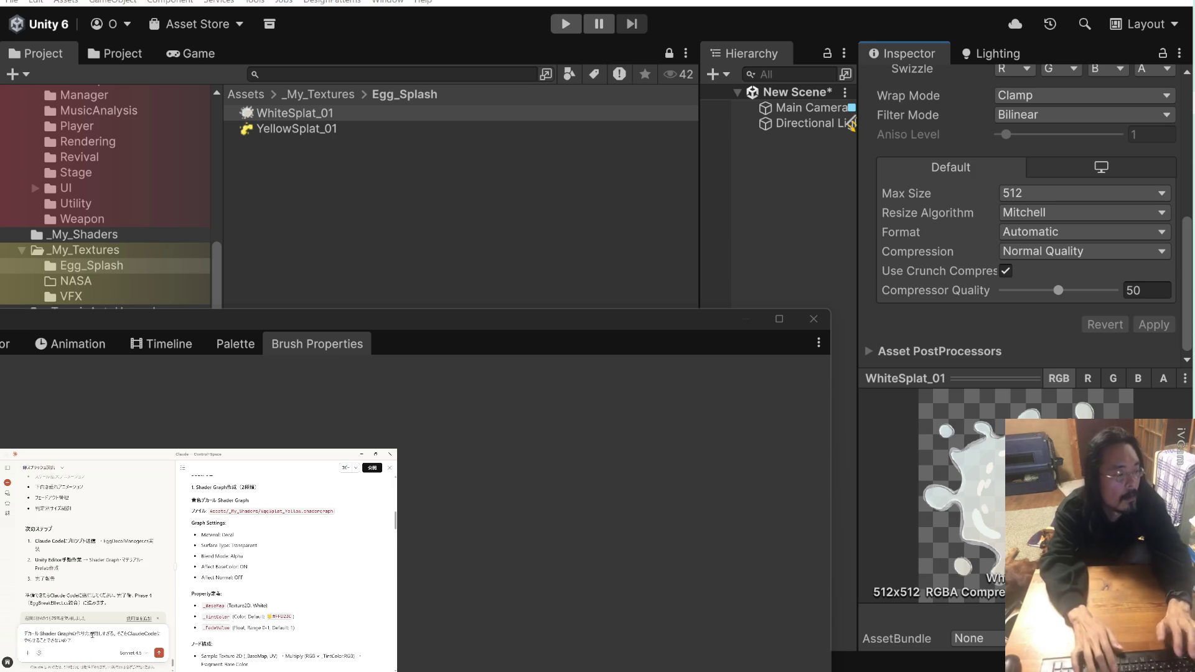
pyautogui.press('Return')
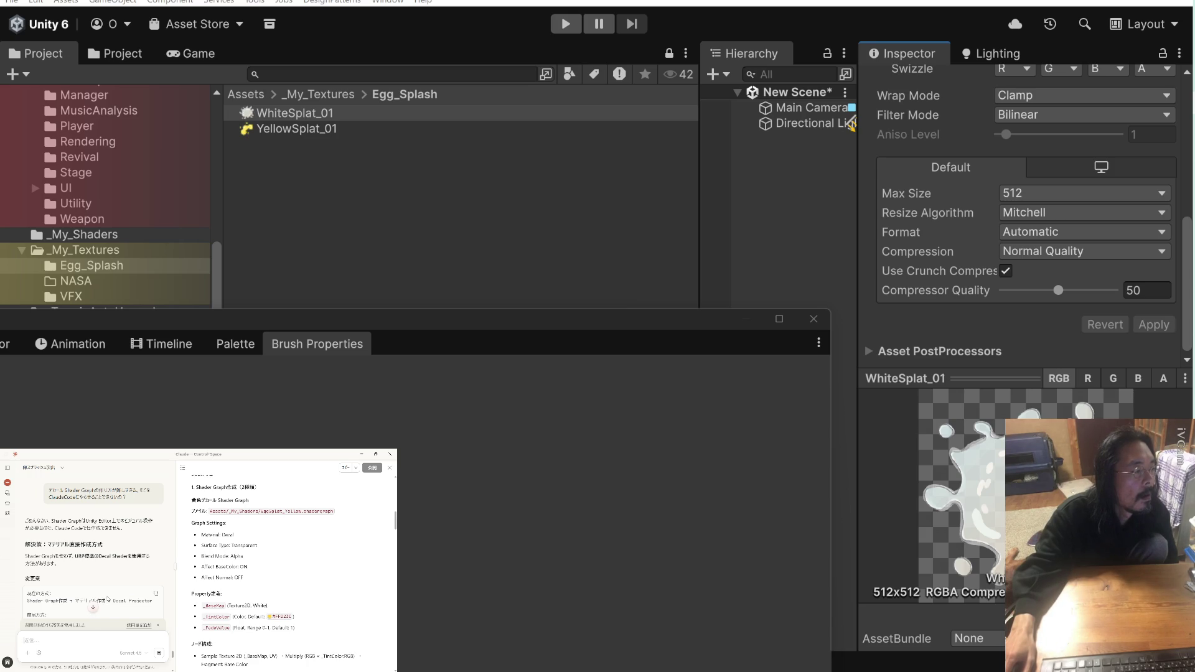
# Read Claude's 解決策 and manual decal-material steps, then begin replying 'OK, それでいきましょう'
pyautogui.scroll(-1, 108, 599)
pyautogui.scroll(-1, 108, 599)
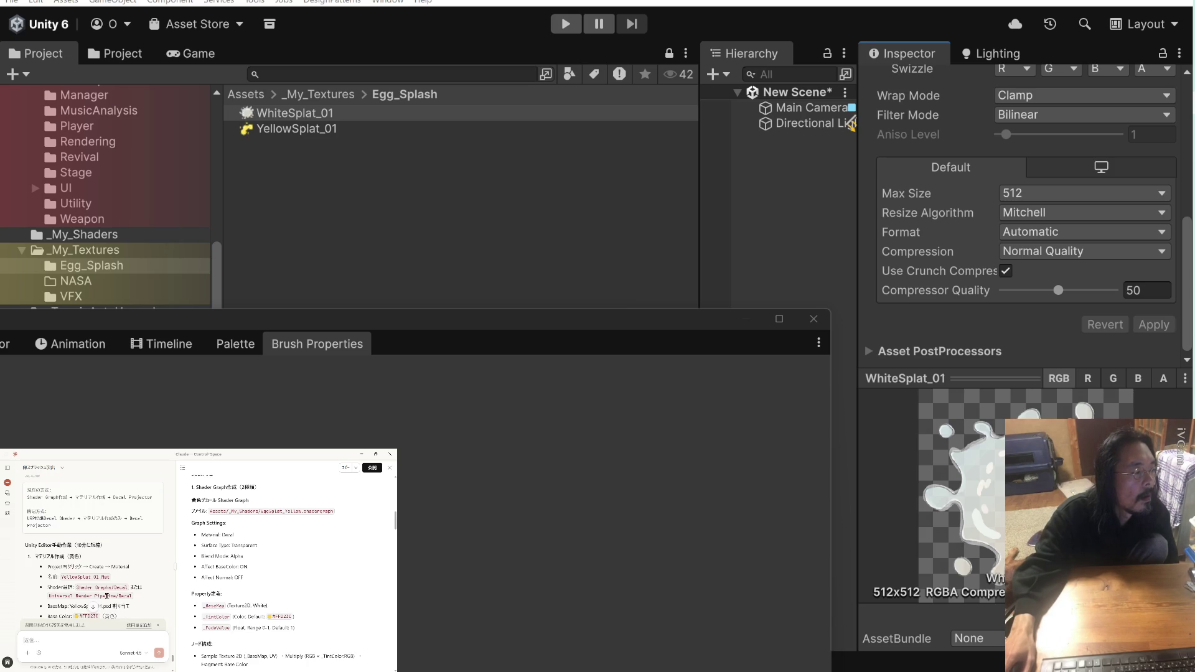
pyautogui.scroll(-5, 108, 599)
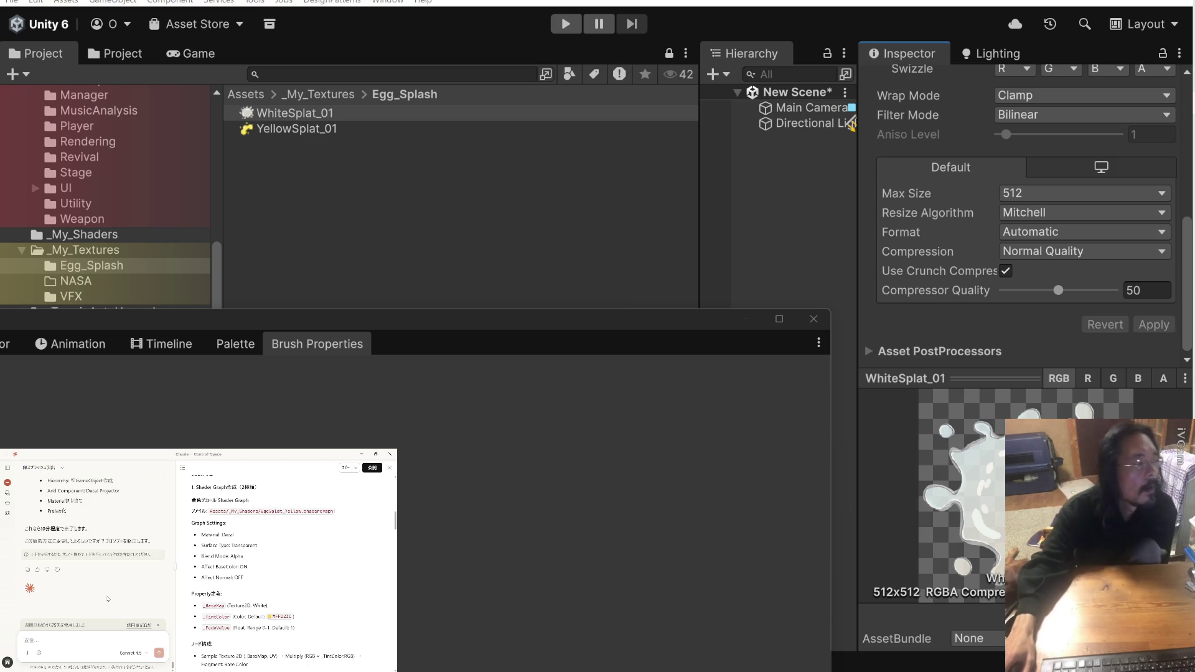
pyautogui.scroll(2, 108, 599)
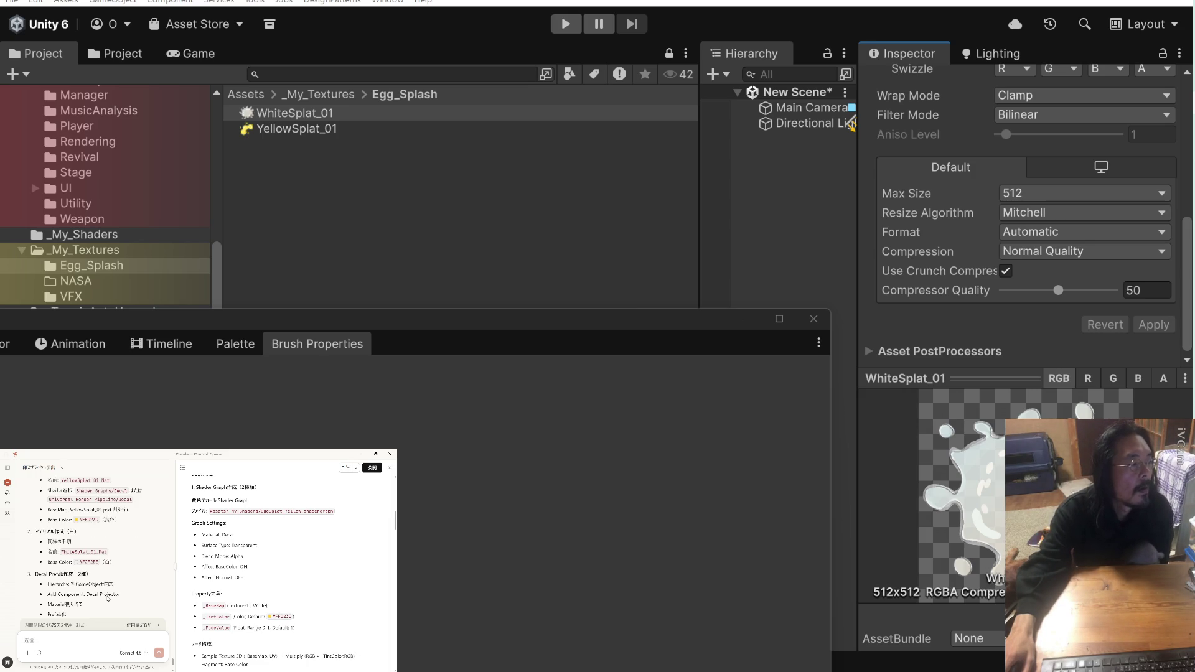
pyautogui.scroll(1, 106, 596)
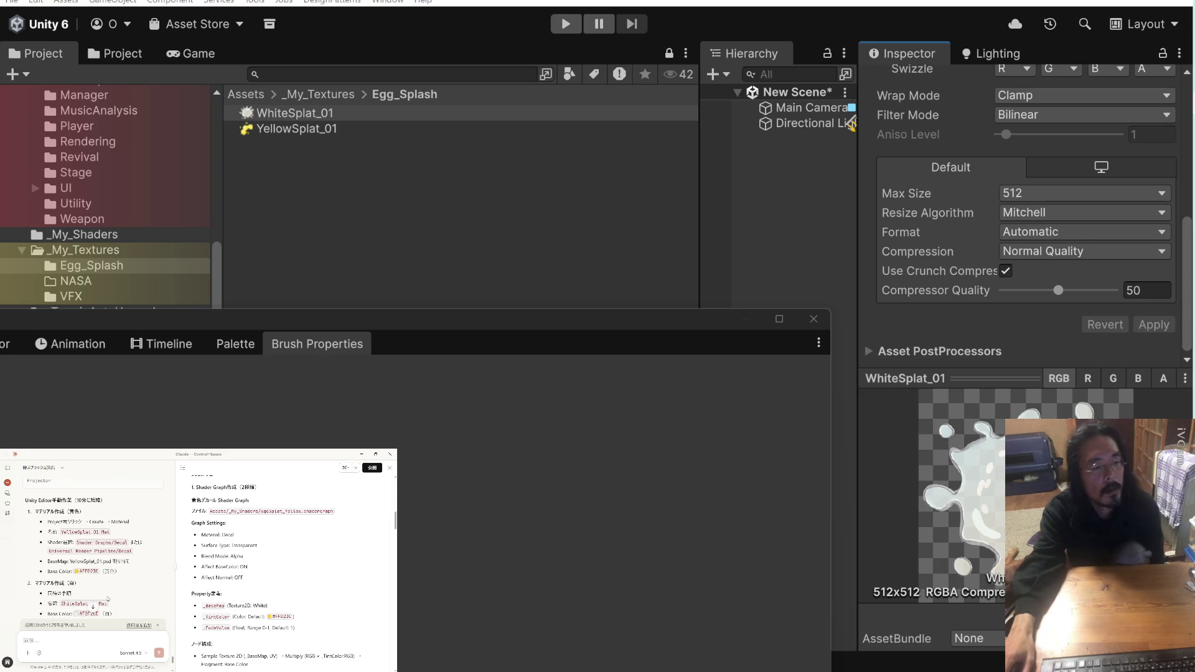
pyautogui.scroll(2, 107, 599)
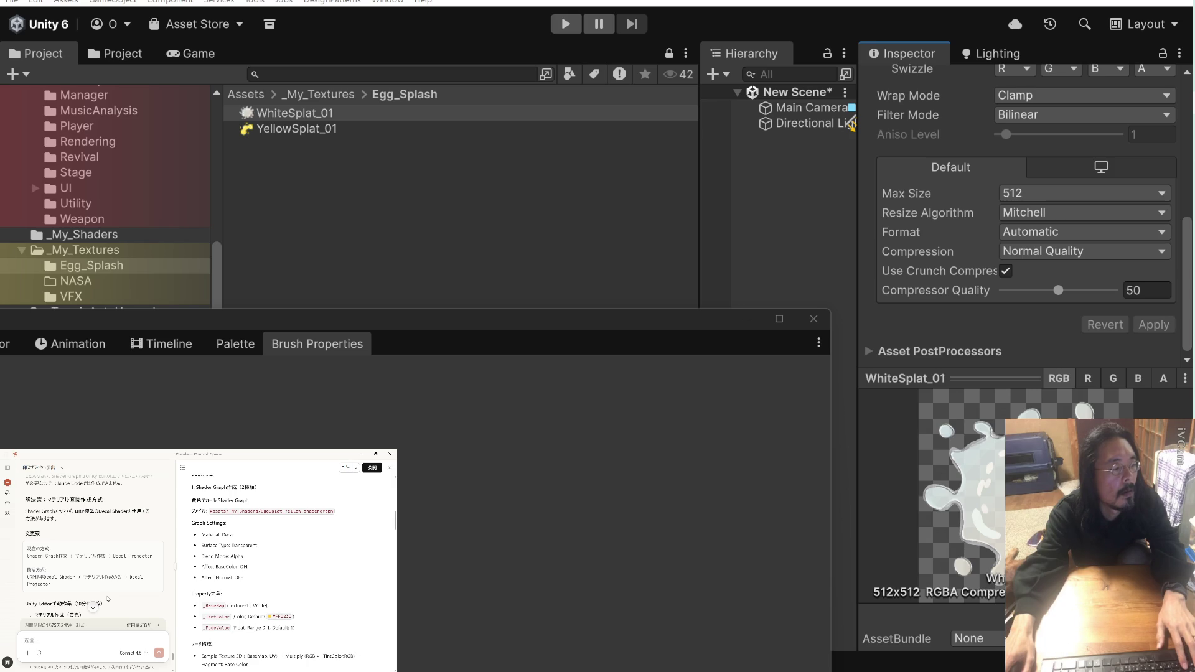
pyautogui.scroll(-2, 107, 600)
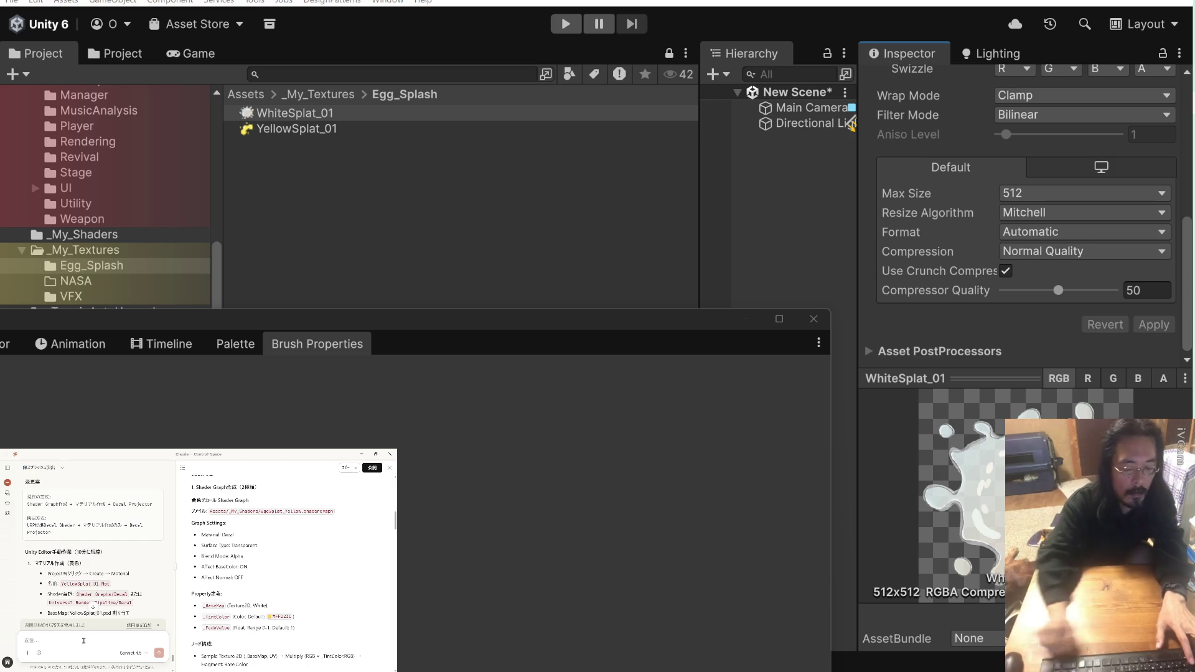
pyautogui.write('OK')
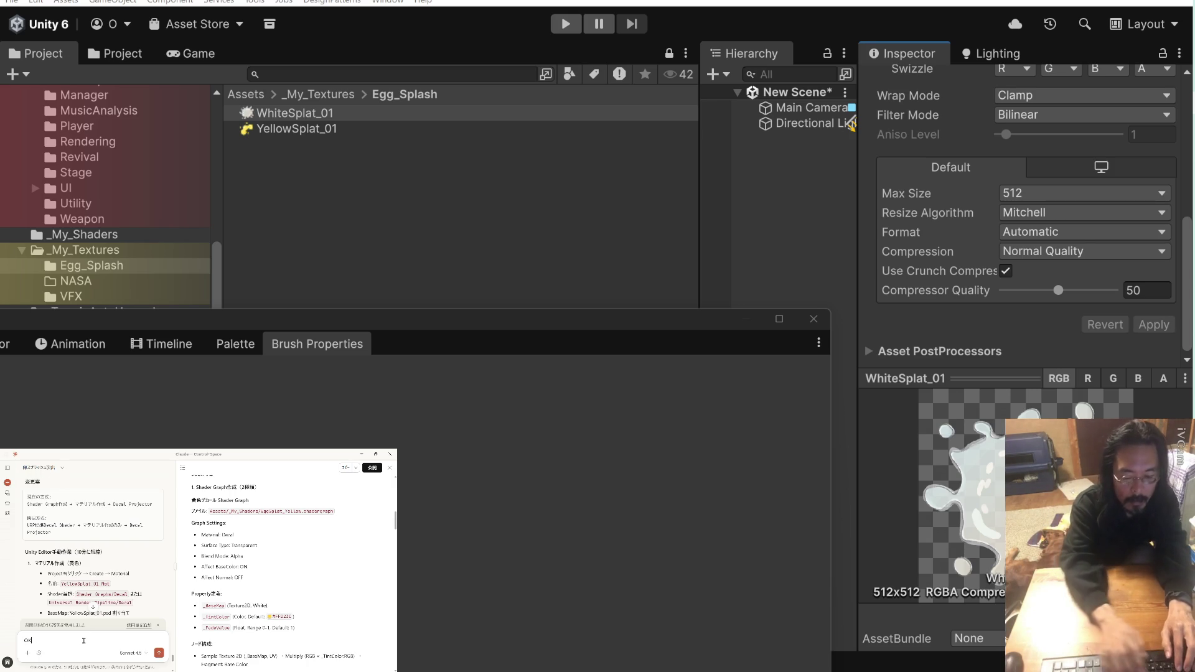
pyautogui.write(' sそれでいきましょう。')
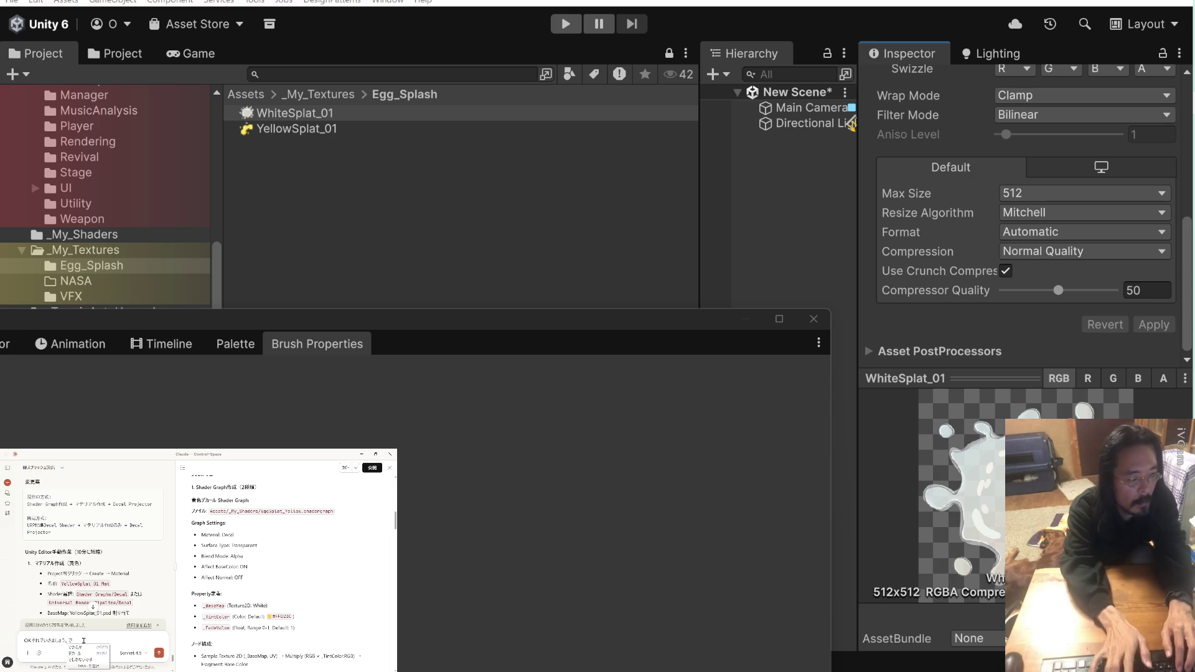
pyautogui.write('で')
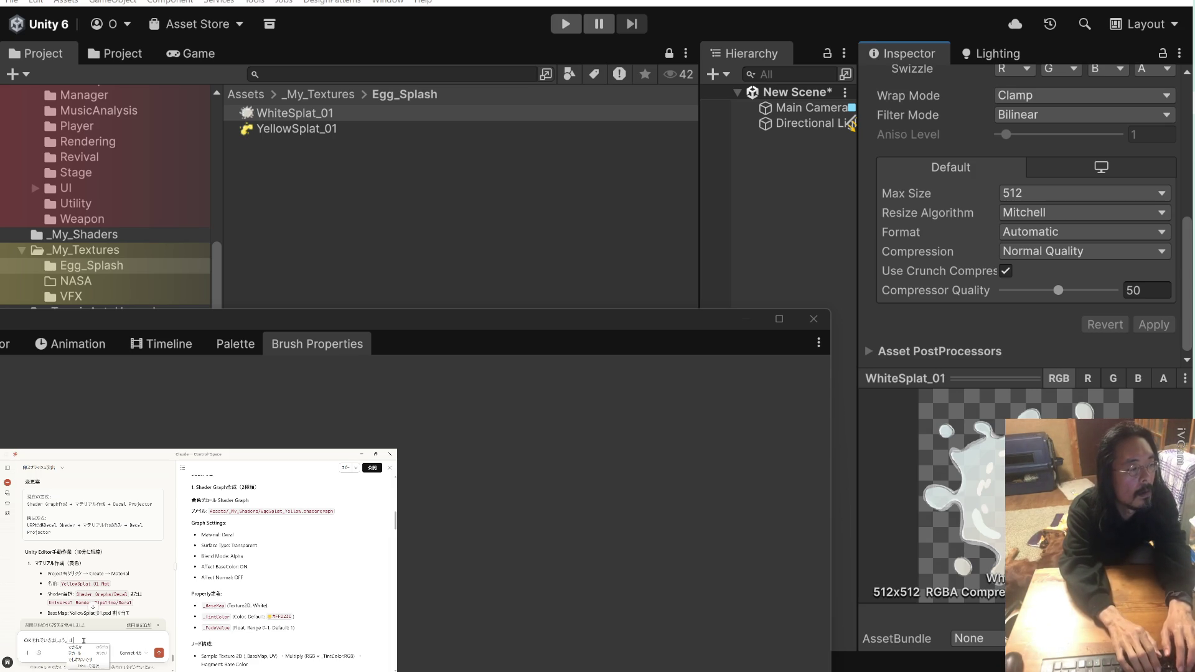
pyautogui.write('カール')
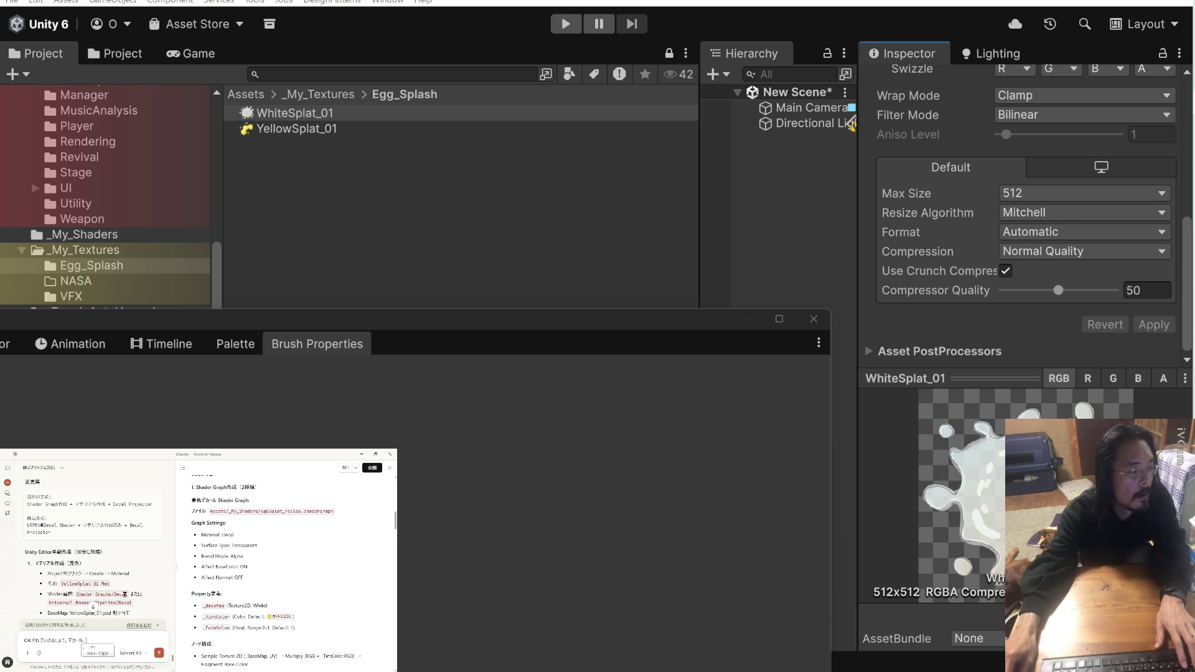
# Quote the Shader Graphs/Decal path and ask Claude for beginner-friendly step-by-step instructions
pyautogui.moveTo(128, 594); pyautogui.dragTo(80, 595)
pyautogui.hotkey('ctrl', 'c')
pyautogui.click(70, 640)
pyautogui.hotkey('ctrl', 'v')
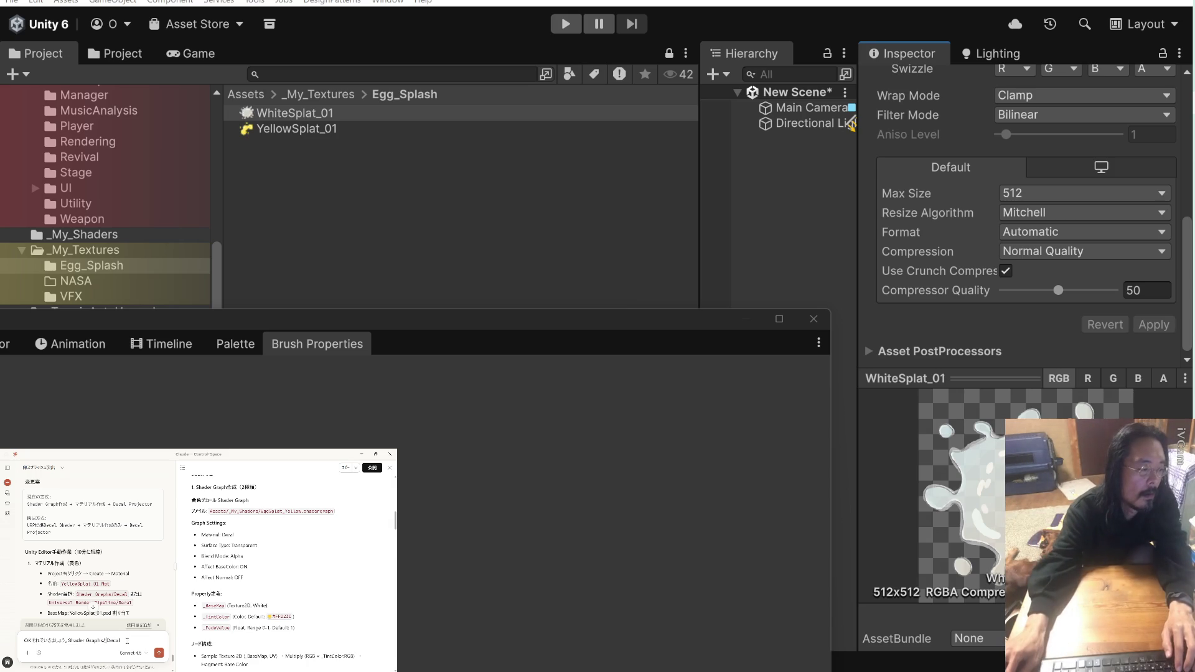
pyautogui.write('を使って')
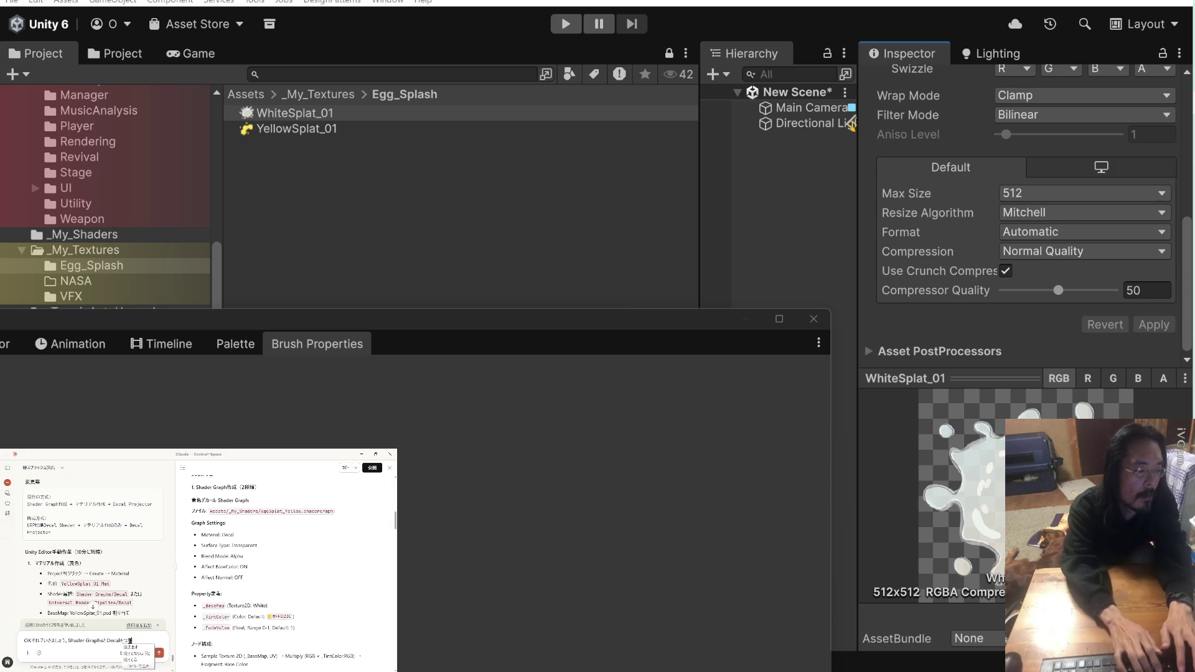
pyautogui.write('はじめてなのd')
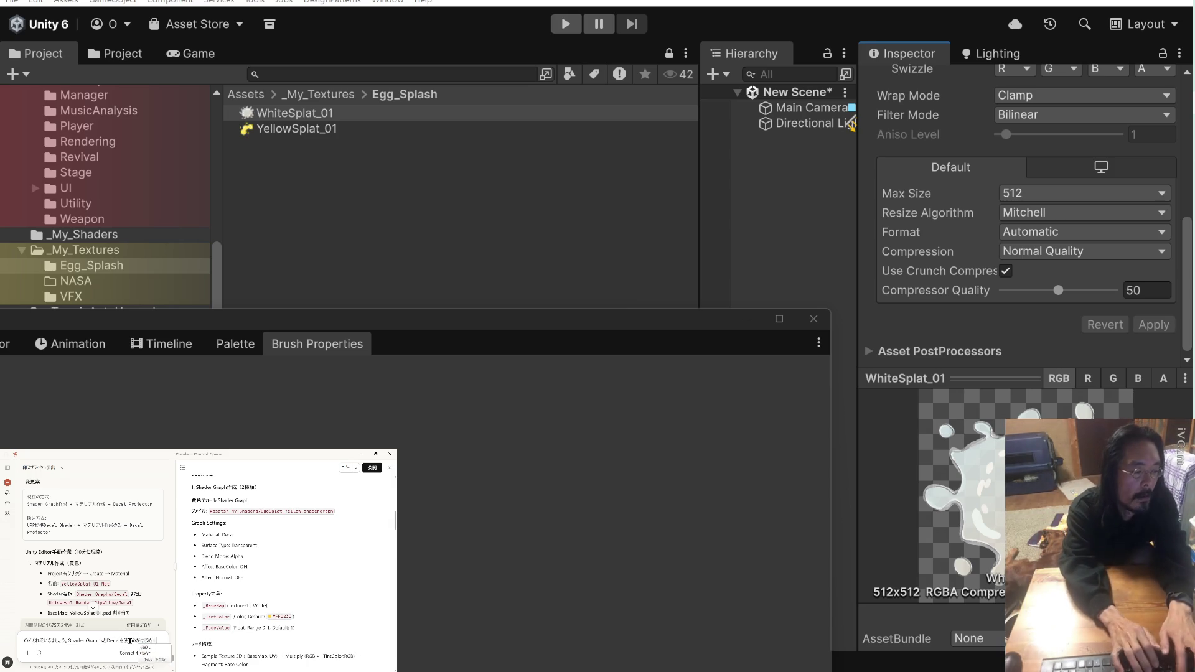
pyautogui.write('で、な')
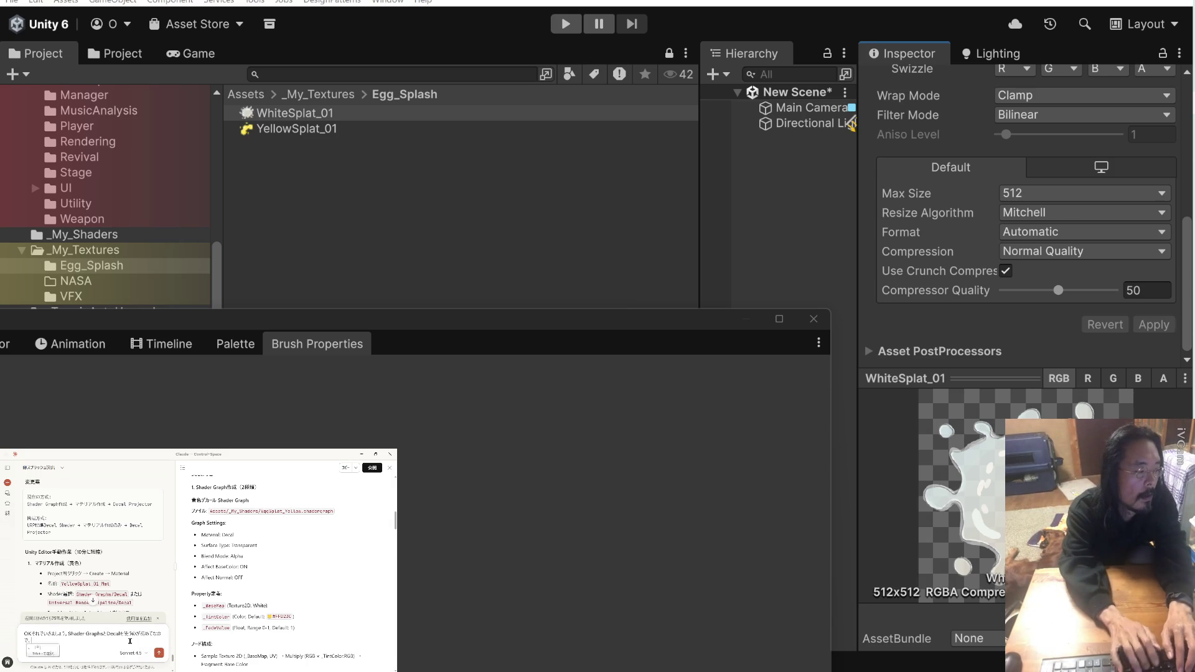
pyautogui.write('るべ')
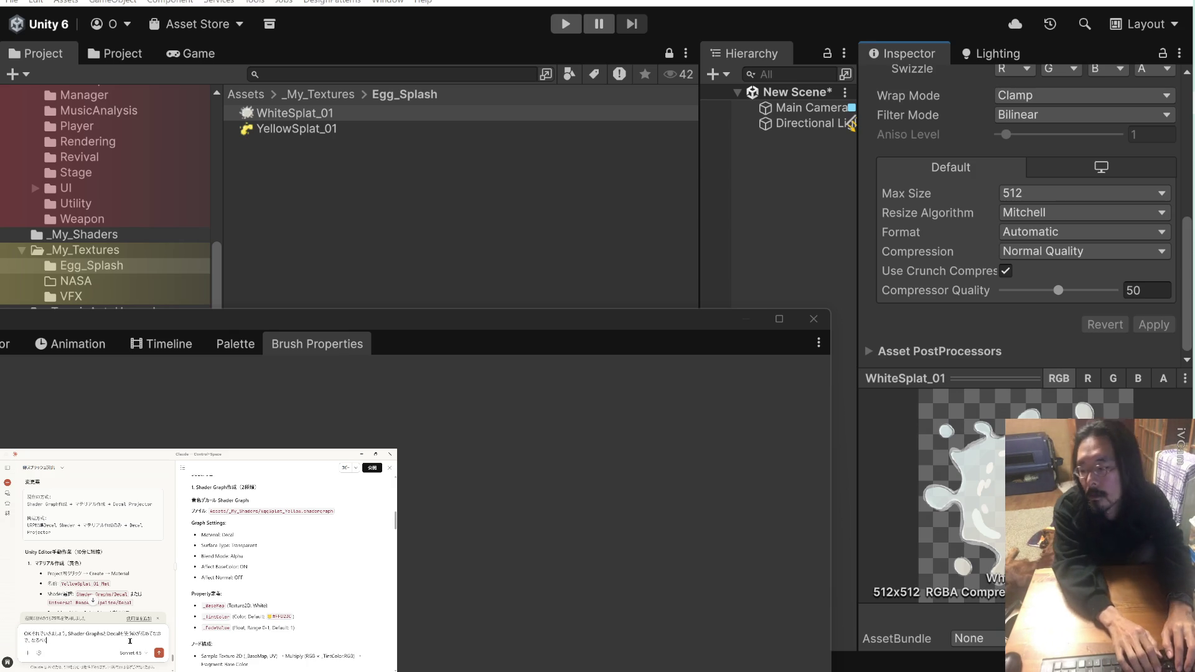
pyautogui.write('避けて')
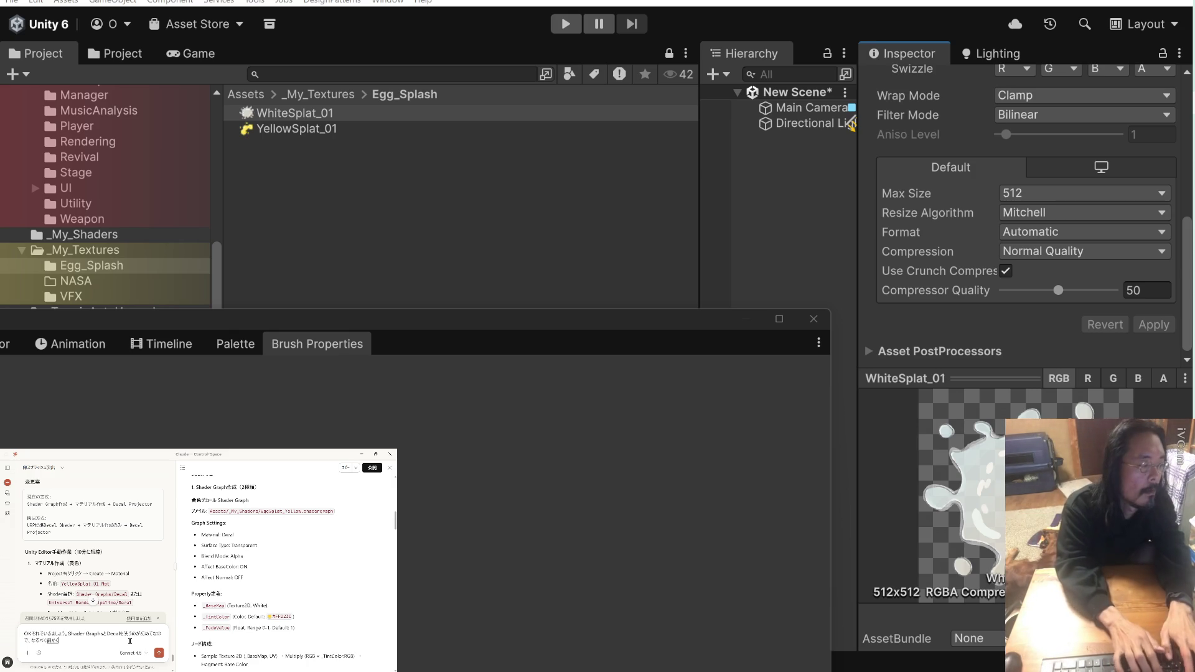
pyautogui.write('け')
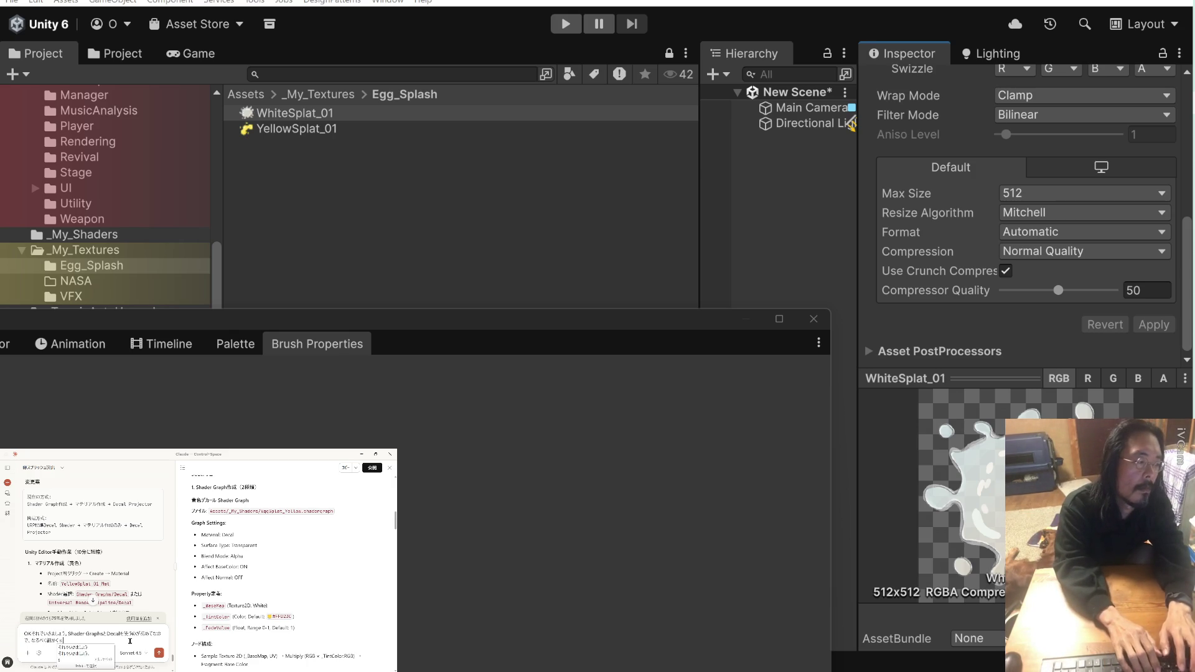
pyautogui.write('す')
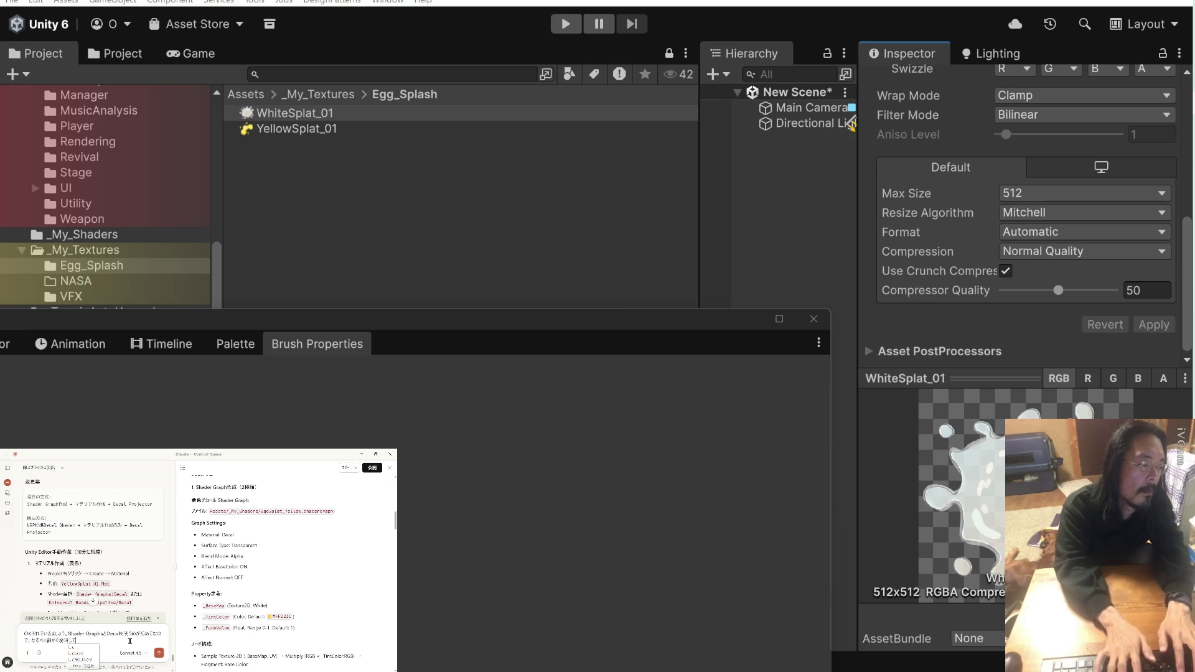
pyautogui.write('てっ')
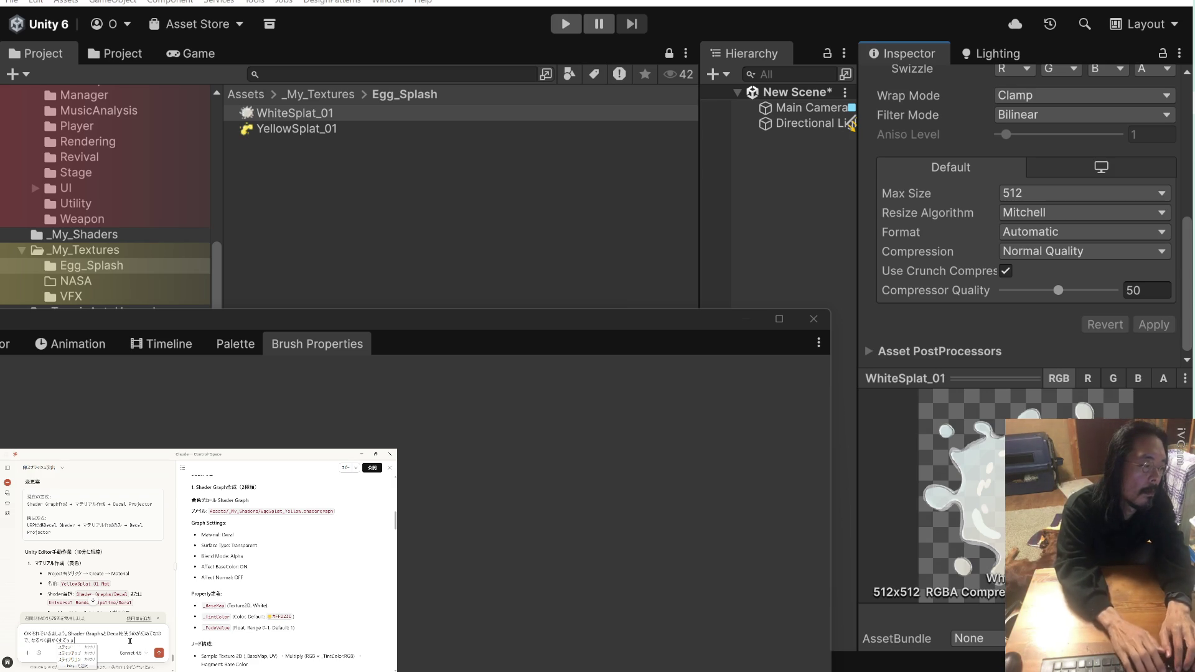
pyautogui.write('ぷばいすてっぷで')
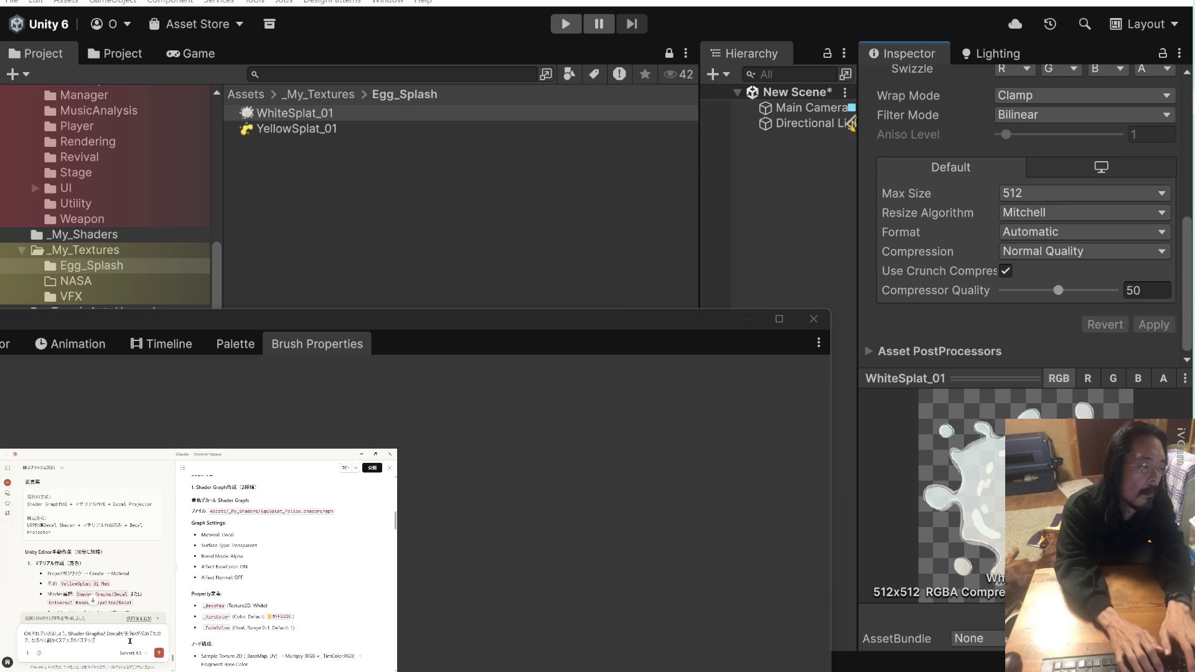
pyautogui.write('き')
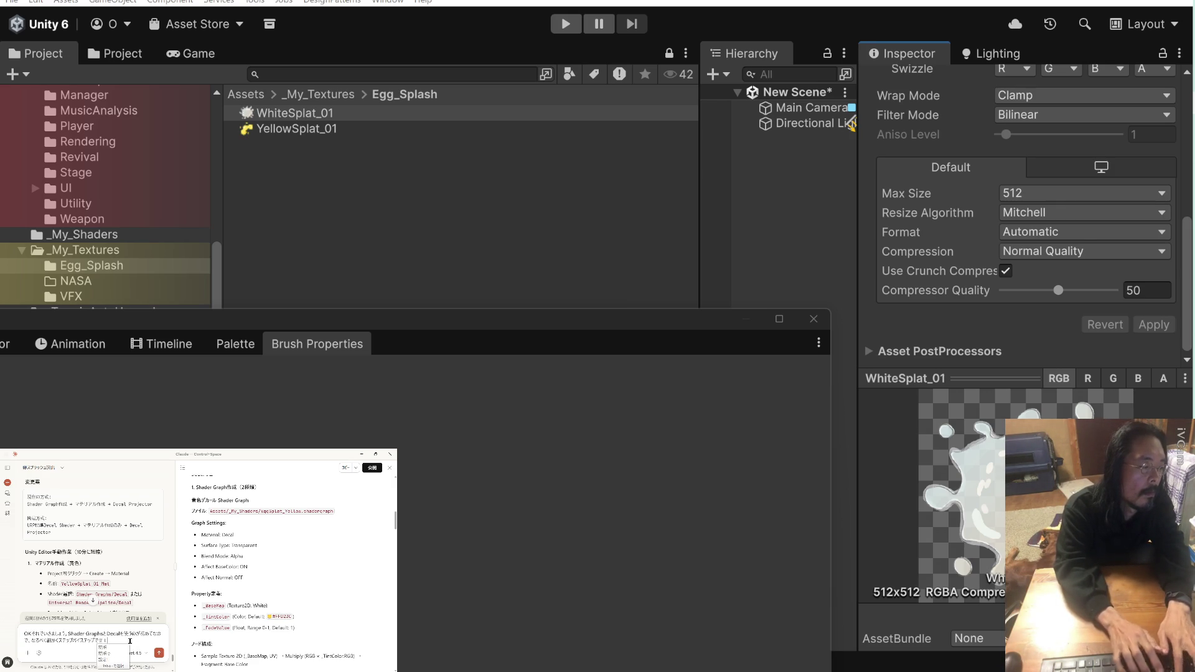
pyautogui.write('せつめいして')
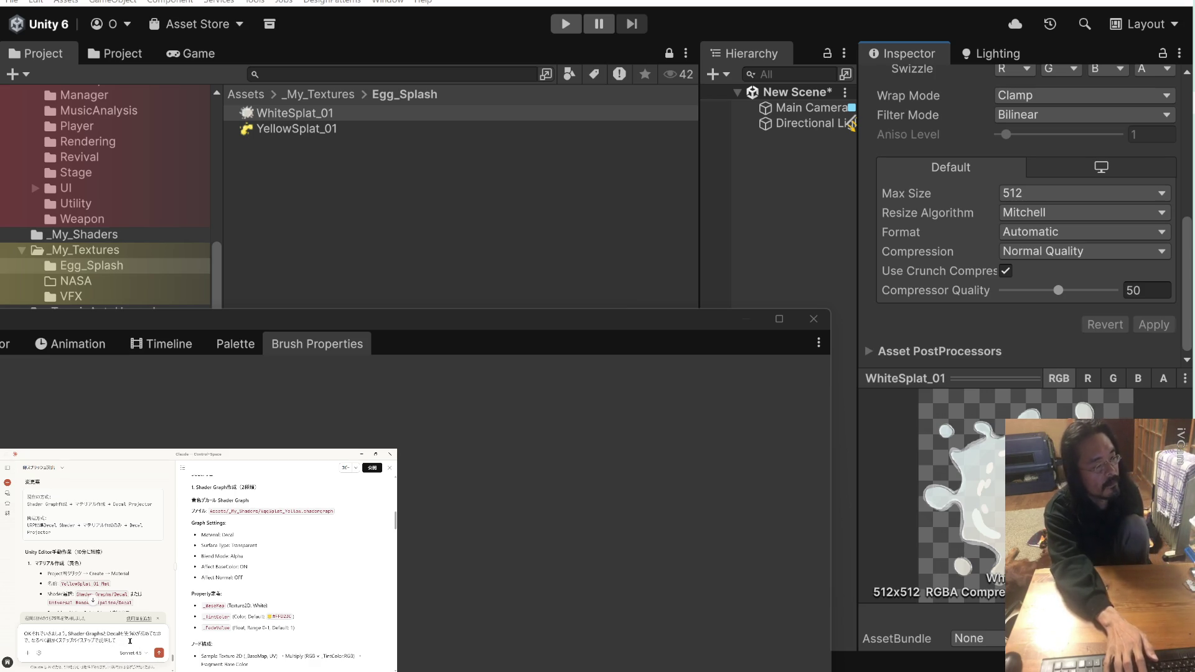
pyautogui.press('Return')
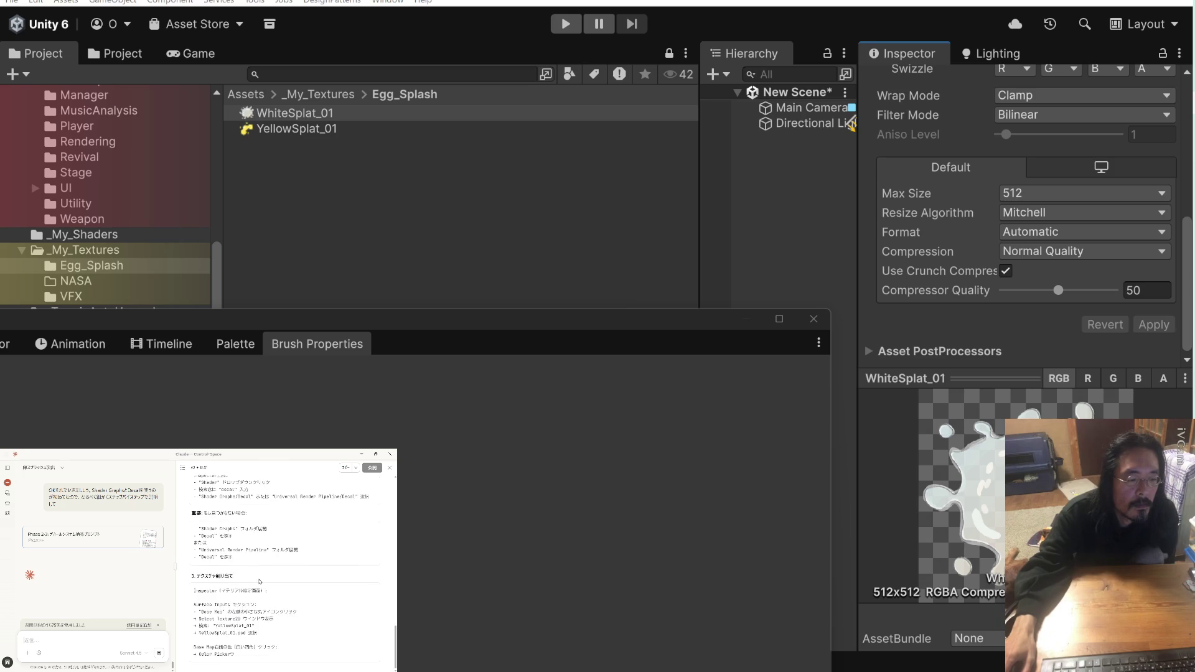
pyautogui.scroll(1, 259, 581)
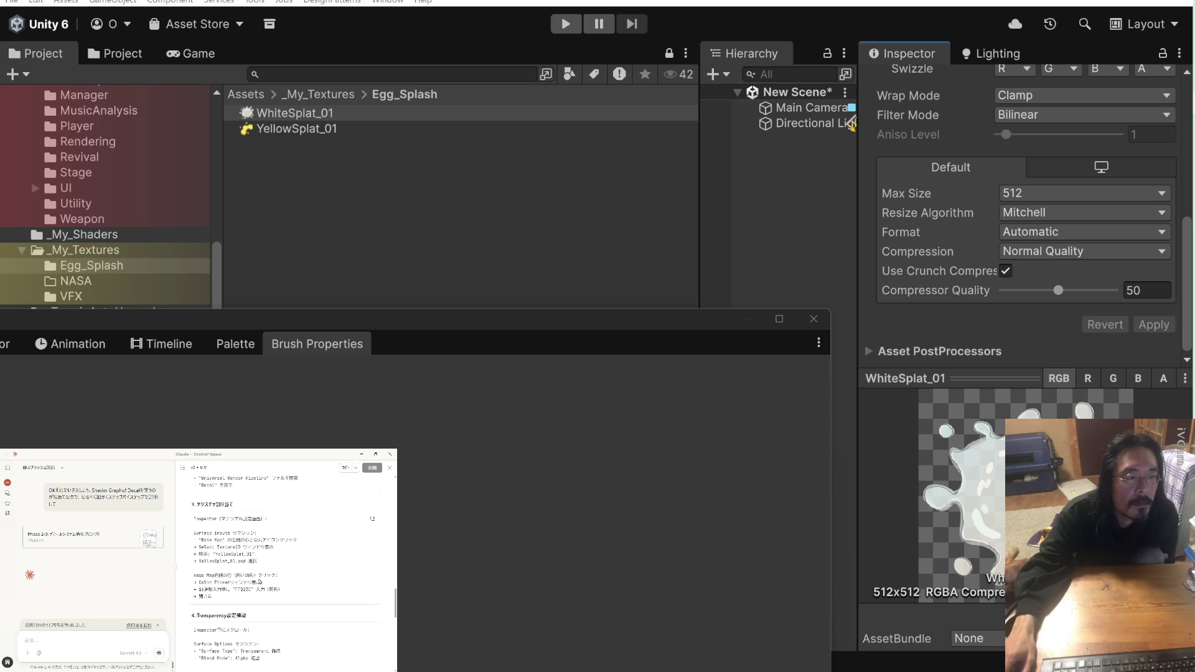
pyautogui.scroll(-4, 259, 582)
pyautogui.scroll(-3, 260, 582)
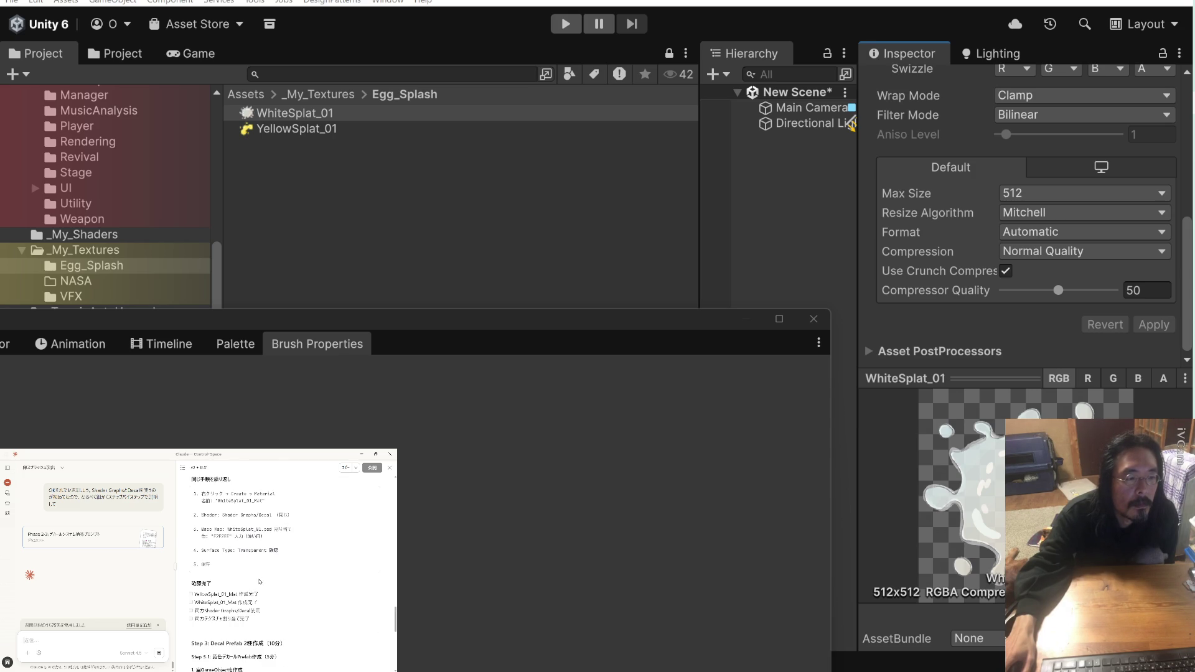
pyautogui.scroll(-3, 259, 582)
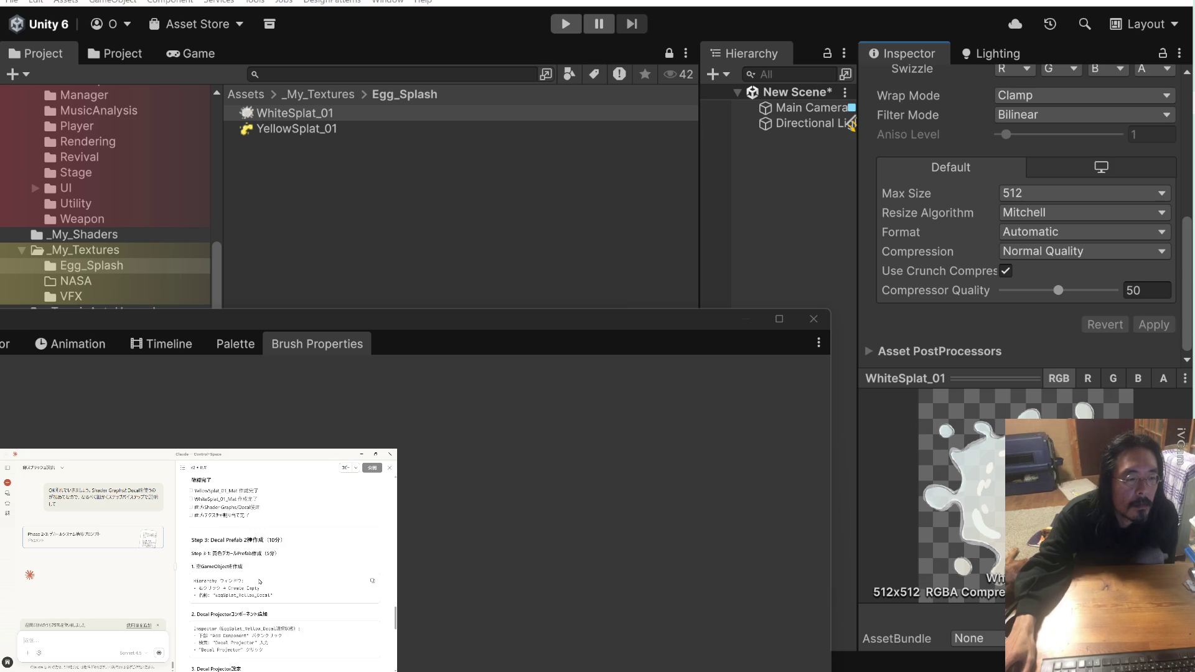
pyautogui.scroll(-6, 260, 582)
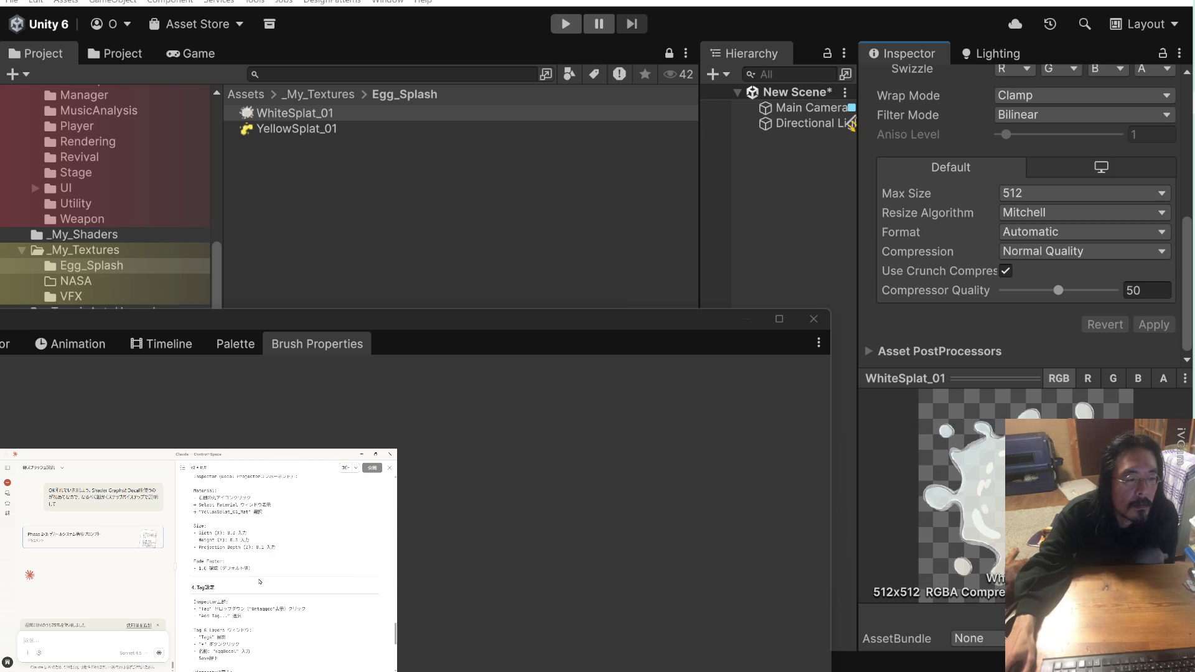
pyautogui.scroll(-4, 260, 581)
pyautogui.scroll(-6, 260, 582)
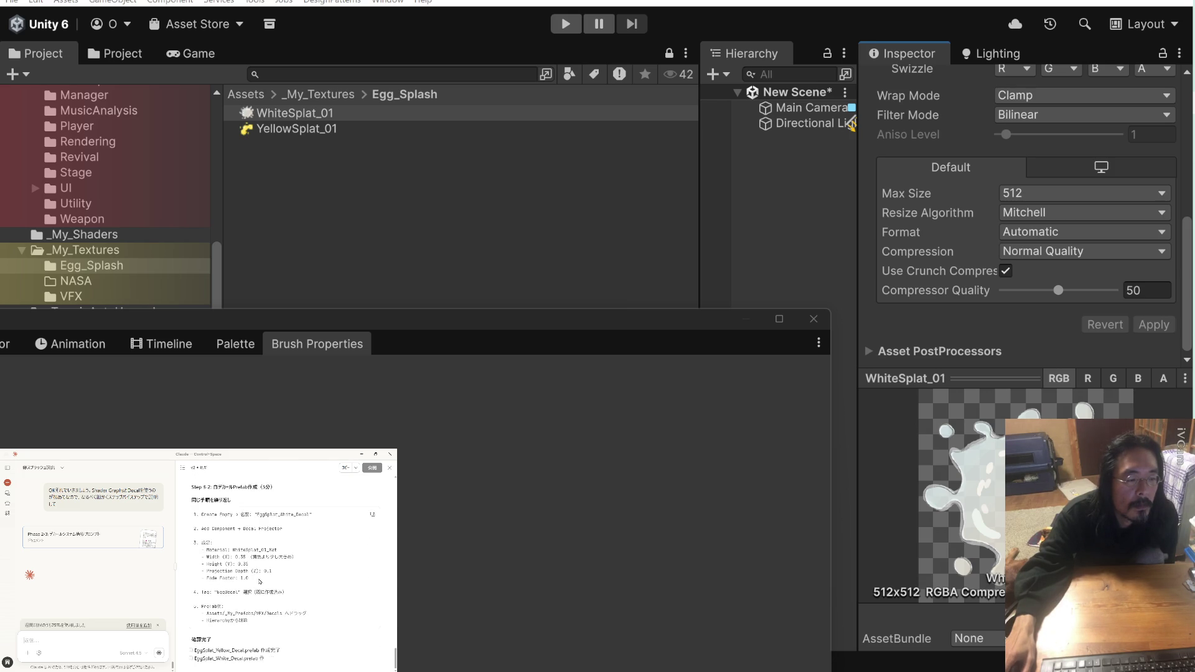
pyautogui.scroll(-3, 259, 582)
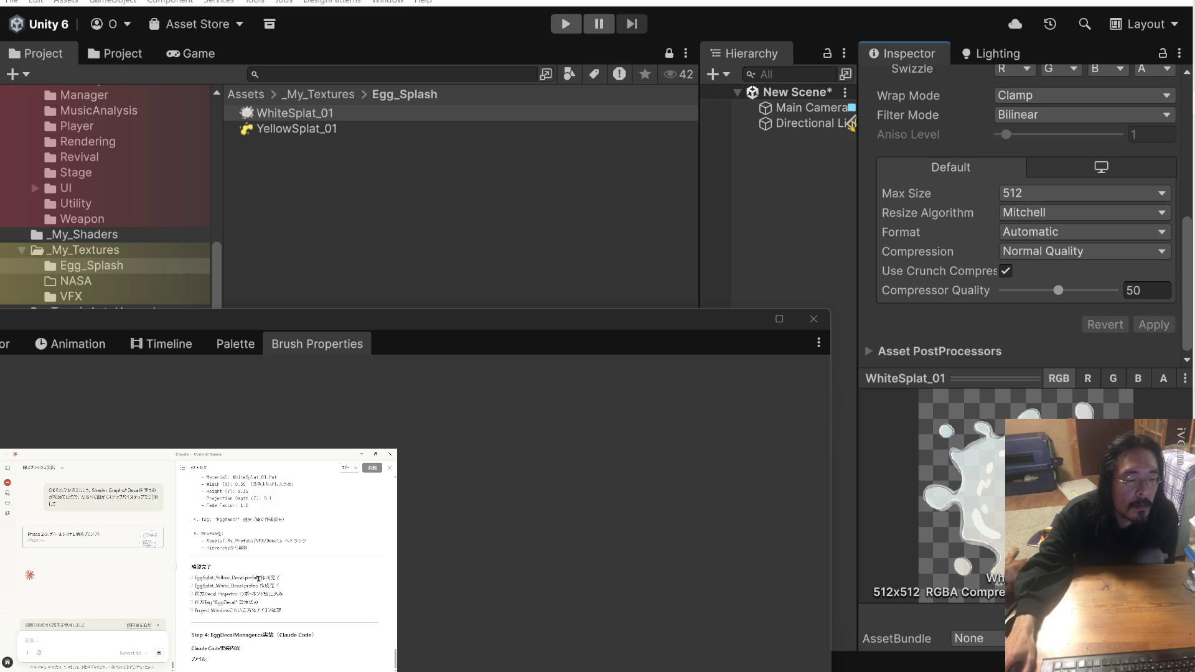
pyautogui.scroll(-4, 259, 582)
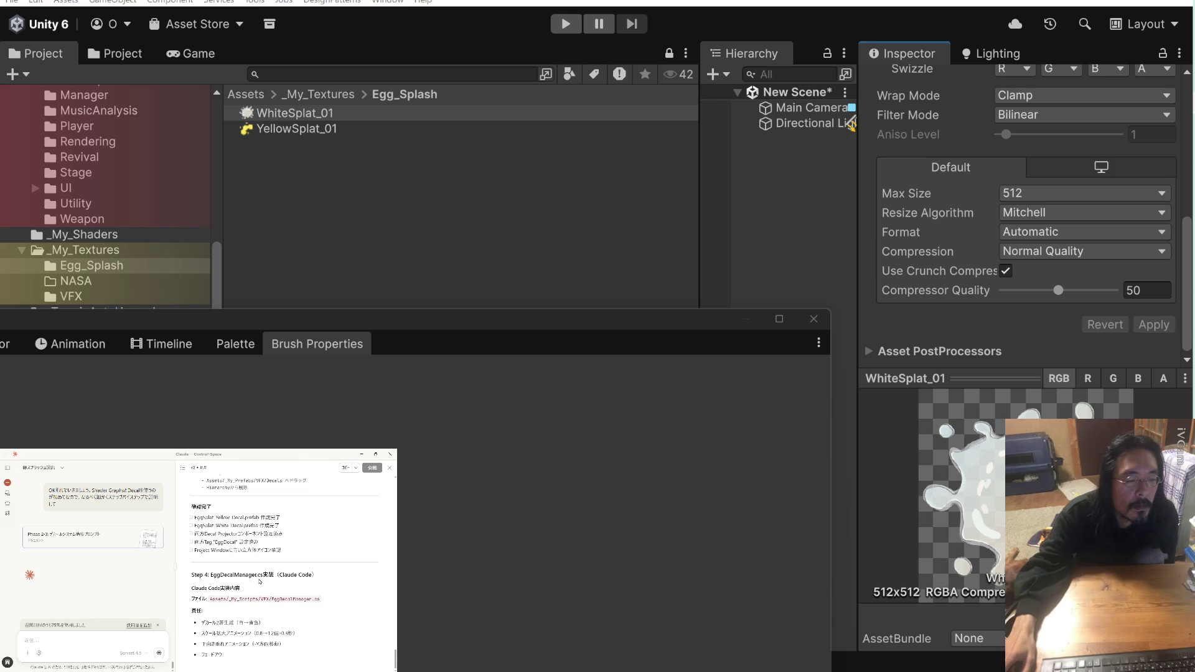
pyautogui.scroll(-5, 259, 582)
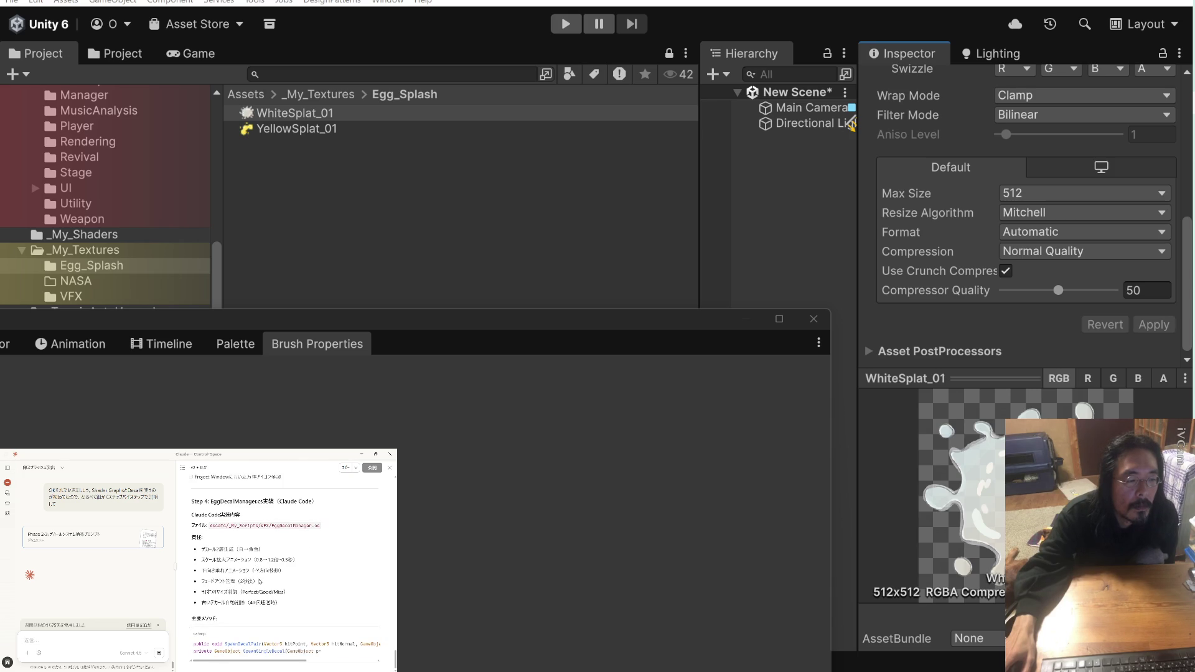
pyautogui.scroll(-5, 258, 579)
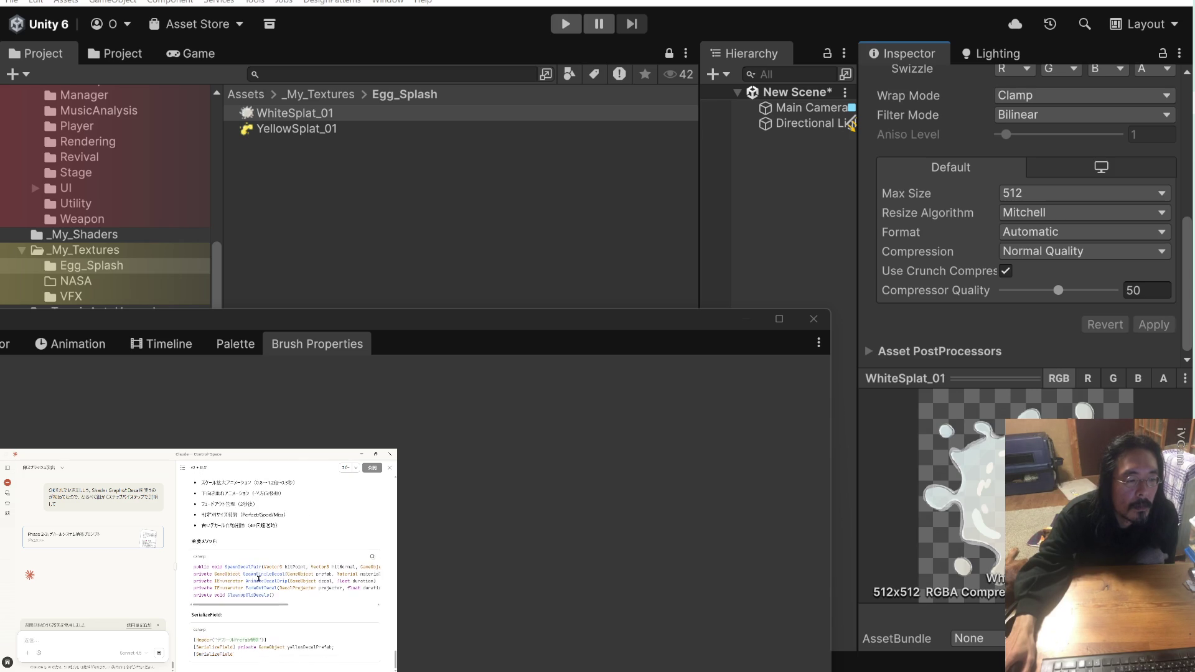
pyautogui.scroll(7, 259, 581)
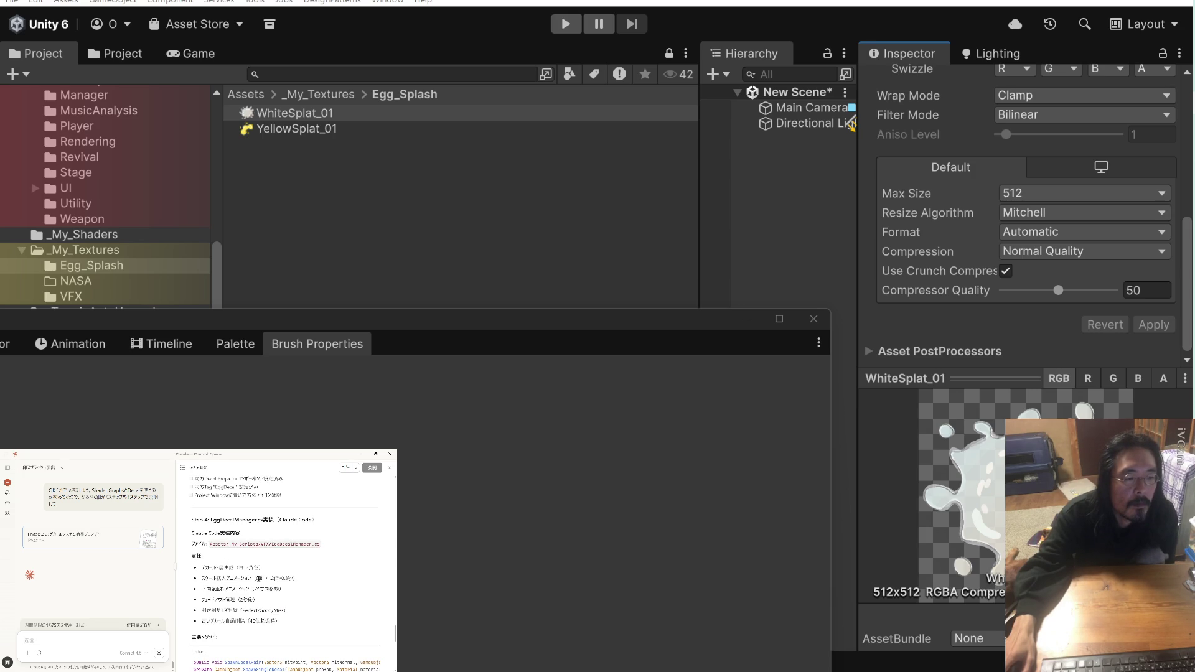
pyautogui.scroll(-10, 259, 579)
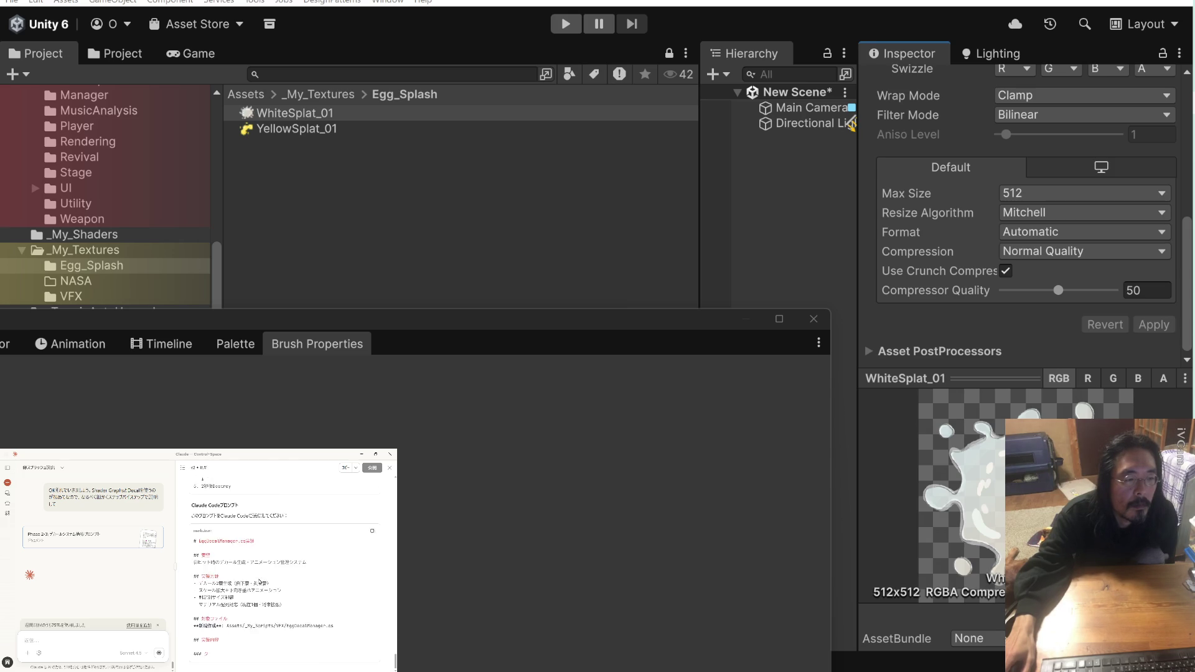
pyautogui.scroll(-3, 259, 582)
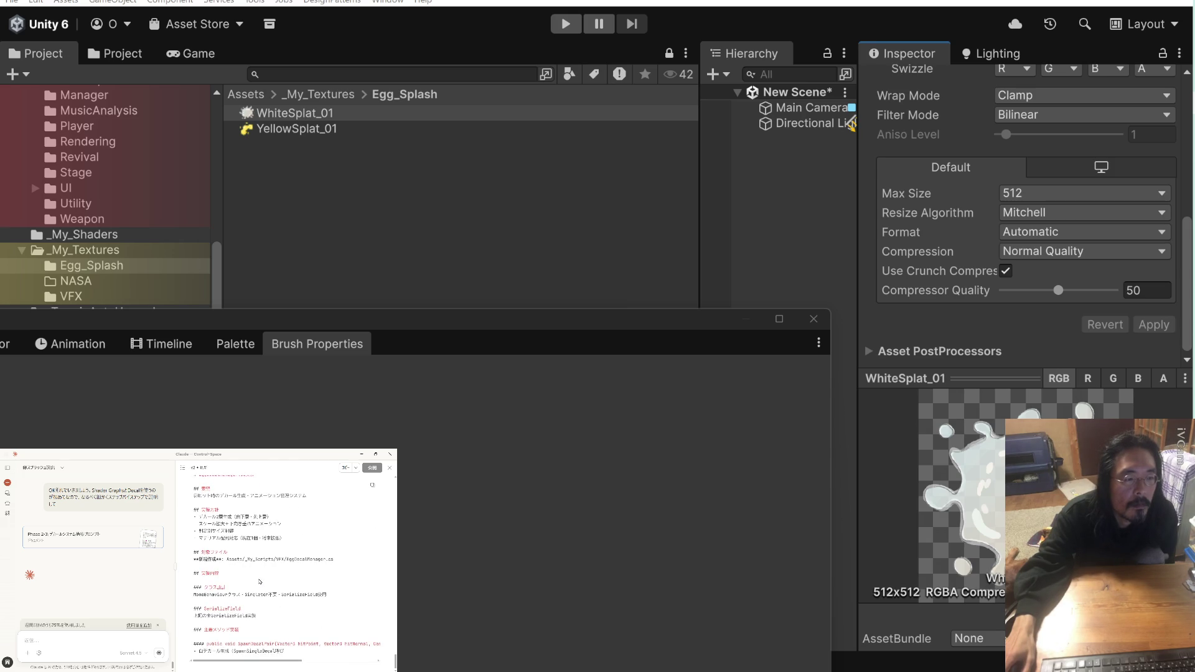
pyautogui.scroll(-5, 260, 582)
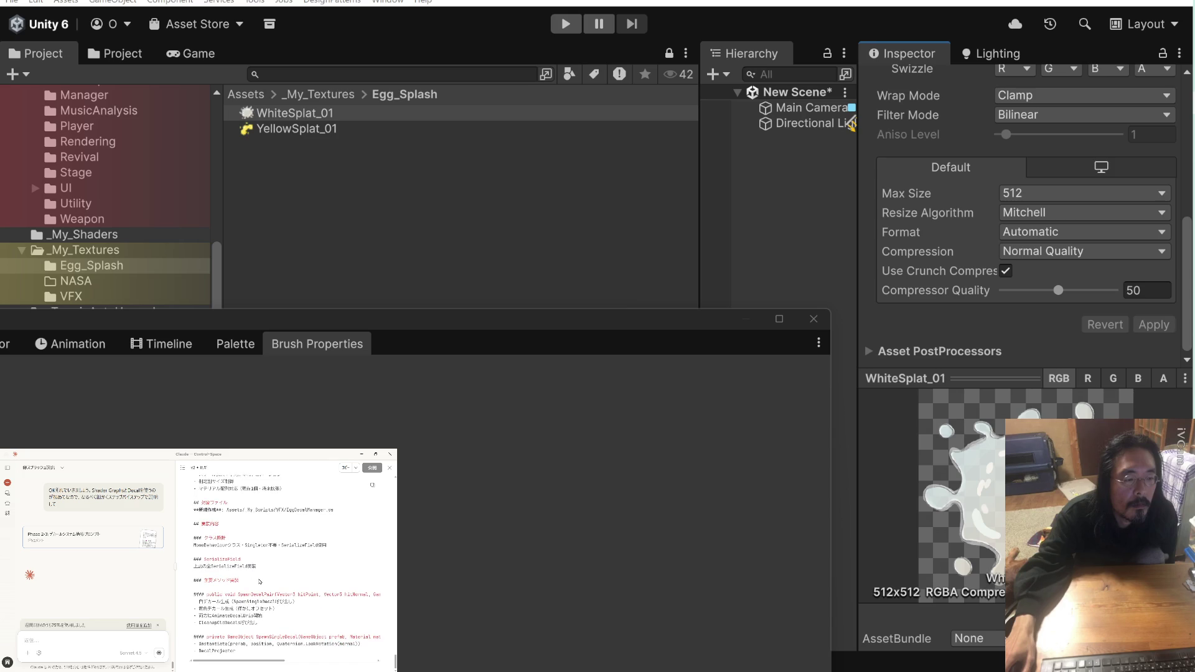
pyautogui.scroll(-4, 258, 580)
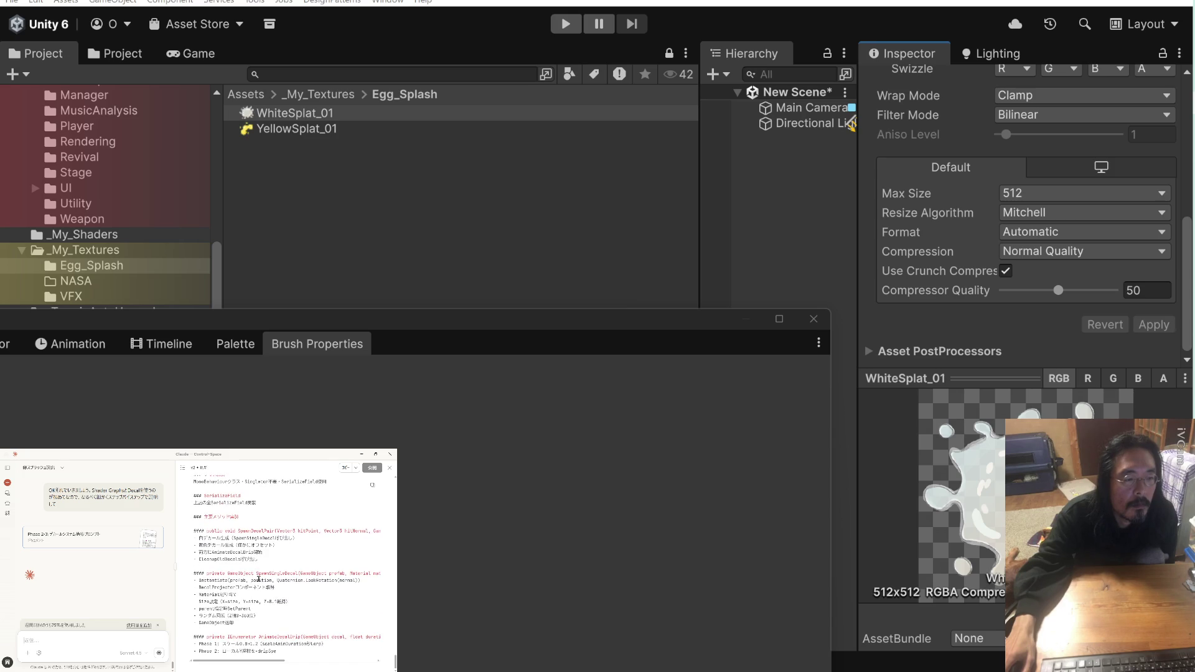
pyautogui.scroll(-5, 260, 581)
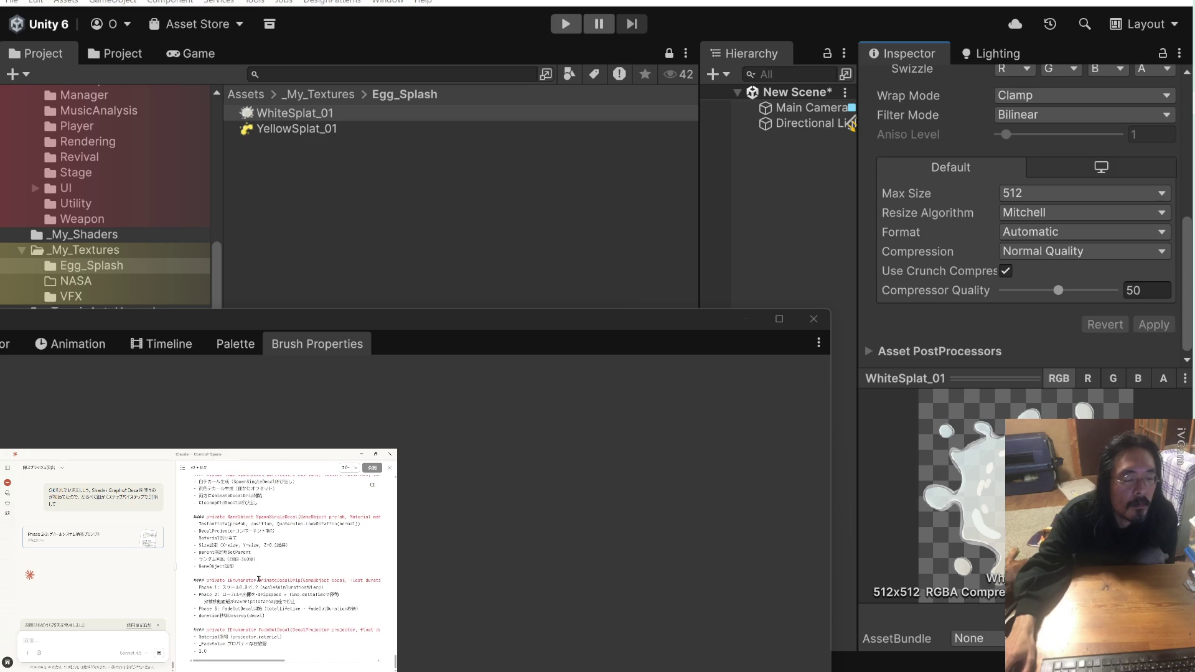
pyautogui.scroll(-6, 259, 580)
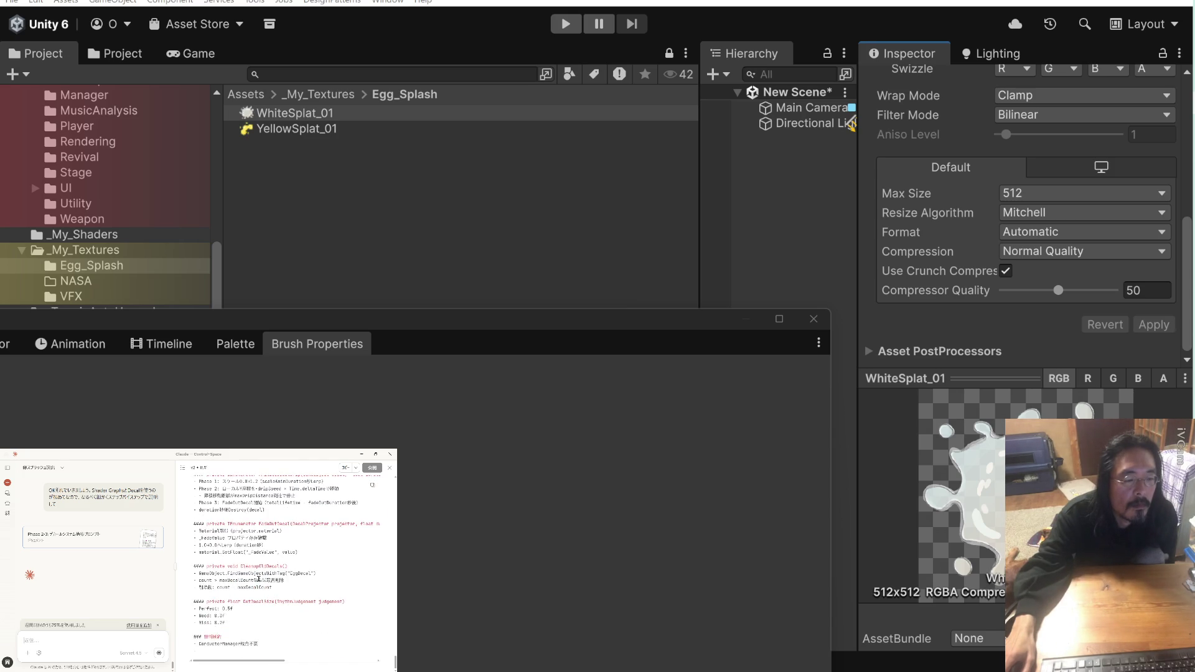
pyautogui.scroll(-1, 259, 582)
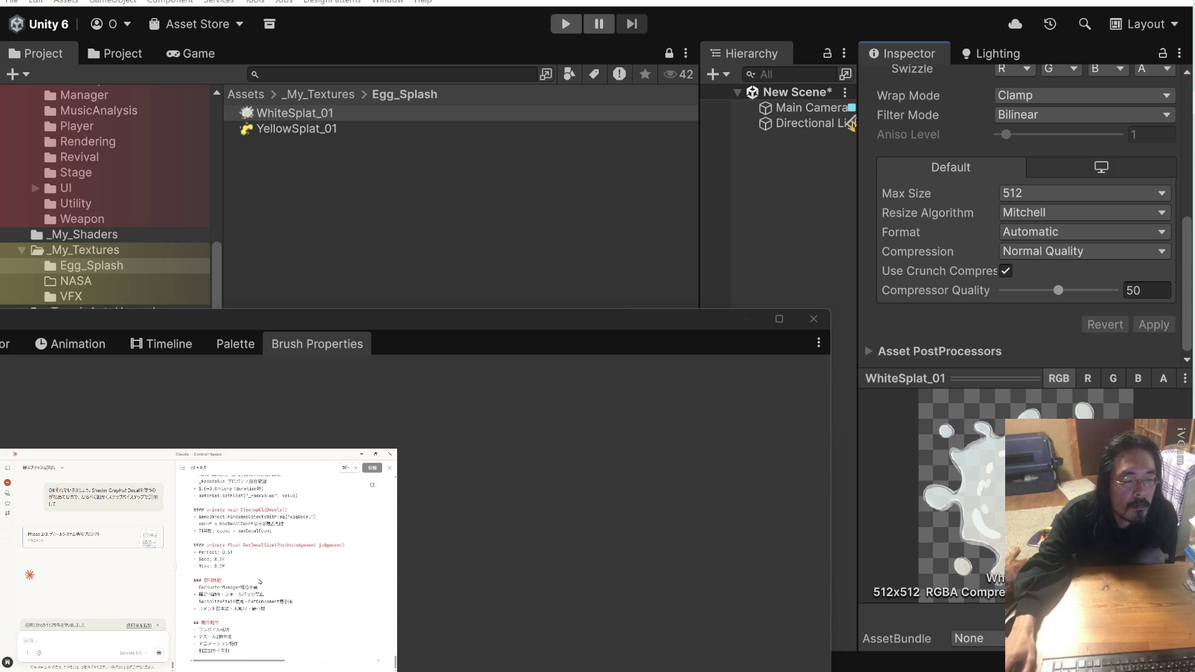
pyautogui.scroll(-7, 259, 580)
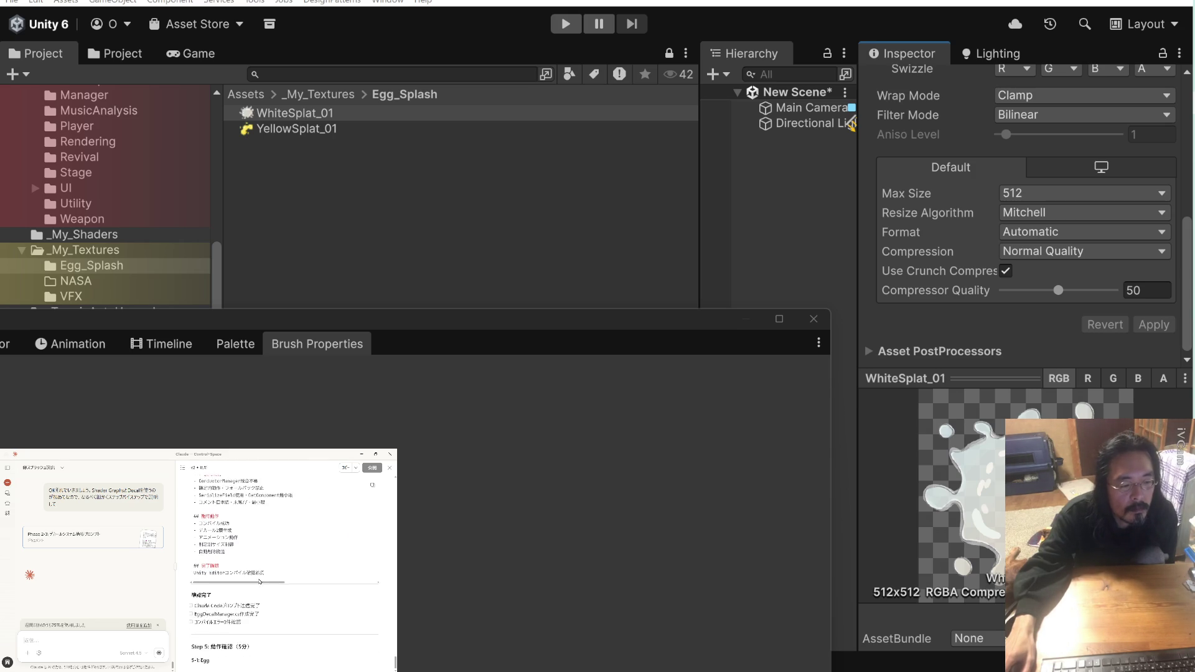
pyautogui.scroll(-7, 259, 579)
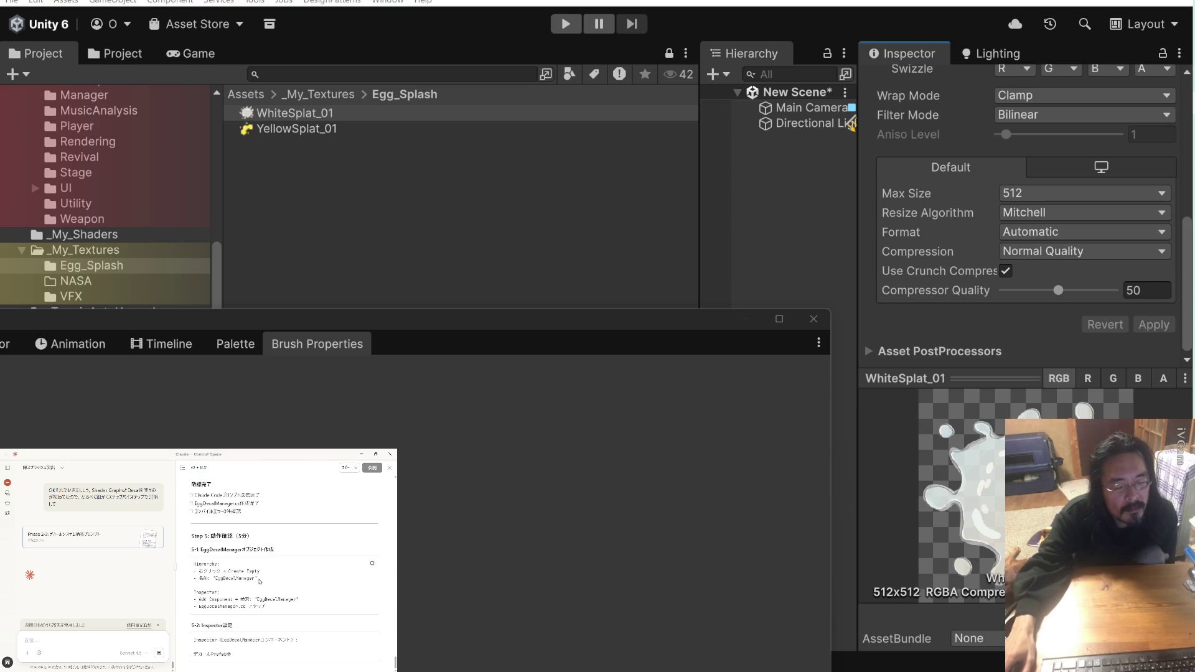
pyautogui.scroll(-1, 259, 582)
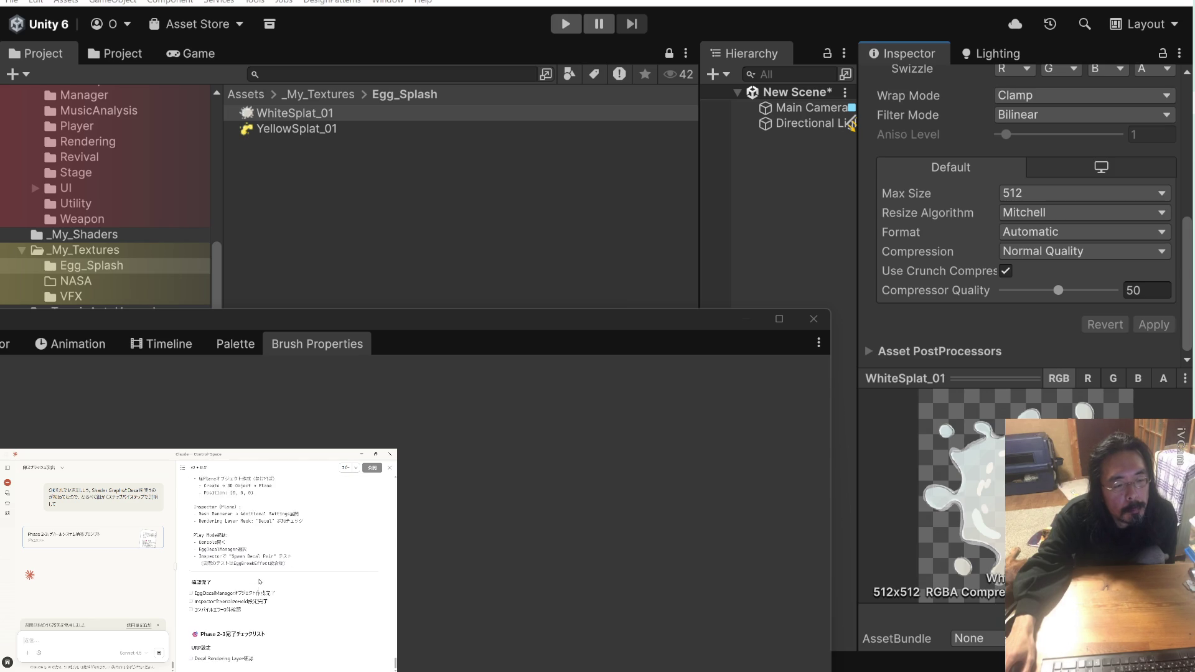
pyautogui.scroll(-5, 259, 581)
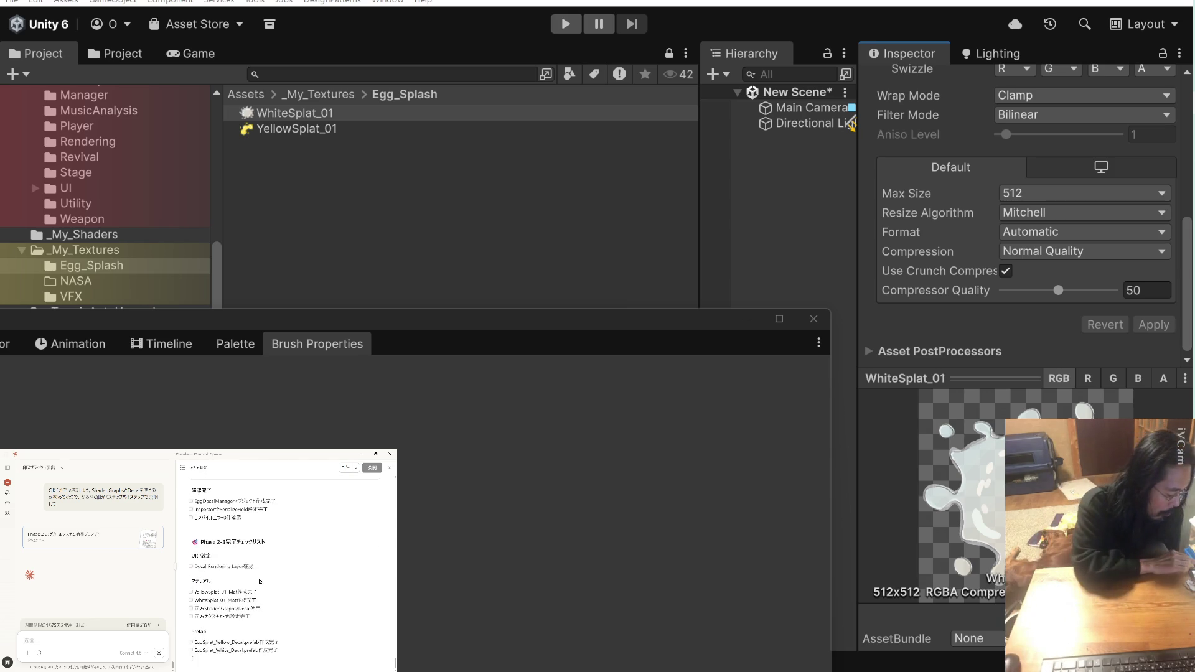
pyautogui.scroll(-4, 260, 582)
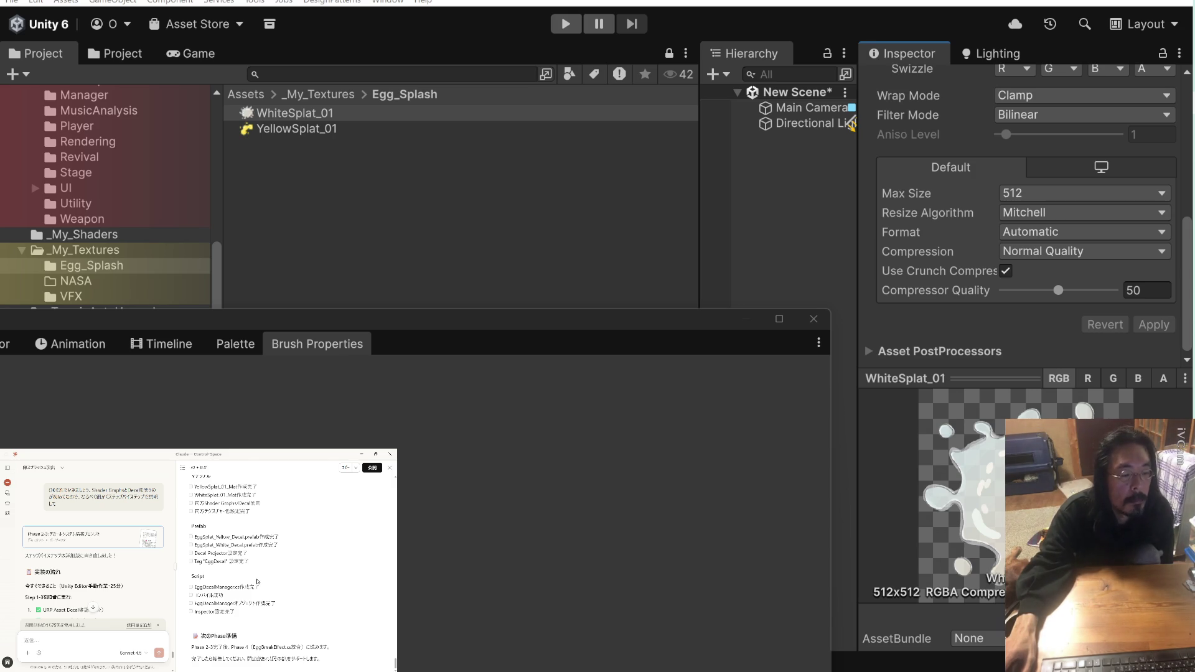
pyautogui.scroll(-5, 261, 582)
pyautogui.scroll(5, 258, 582)
pyautogui.scroll(-5, 120, 561)
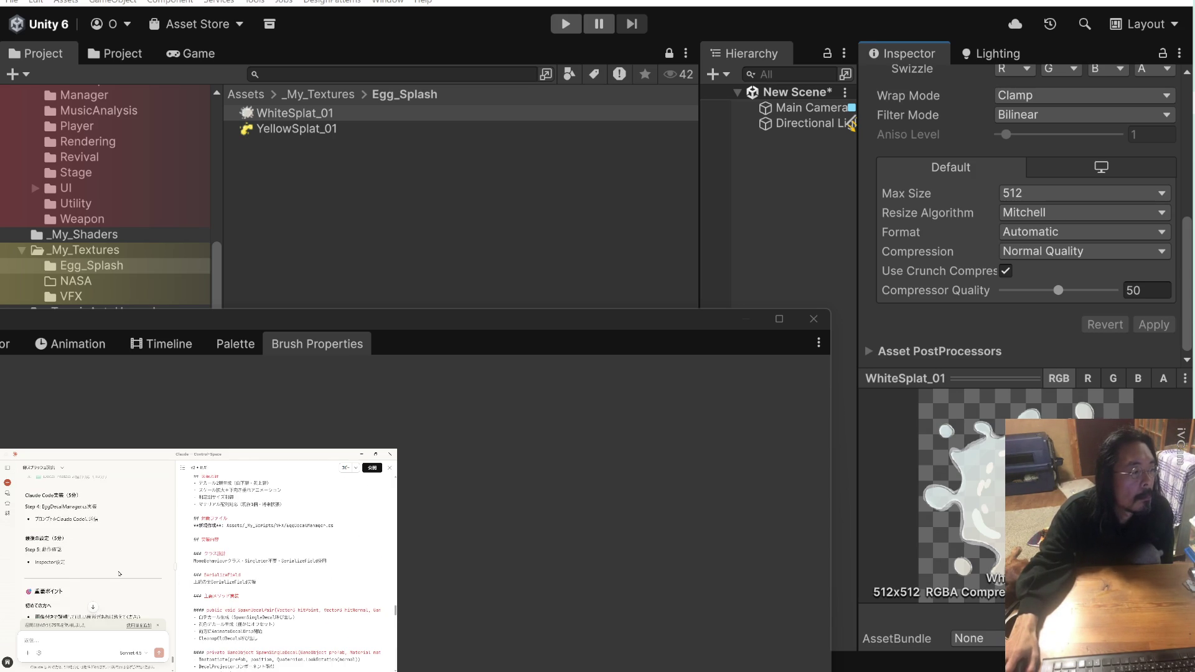
pyautogui.scroll(-8, 255, 581)
pyautogui.scroll(15, 256, 581)
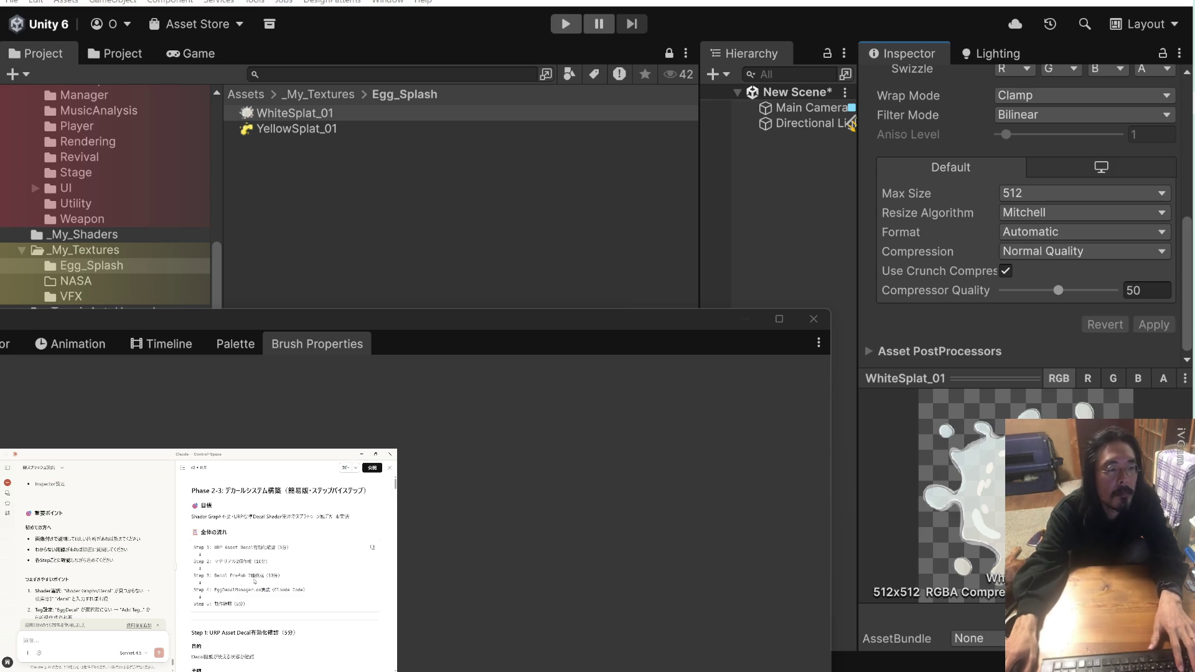
pyautogui.scroll(-2, 256, 582)
pyautogui.scroll(-2, 253, 580)
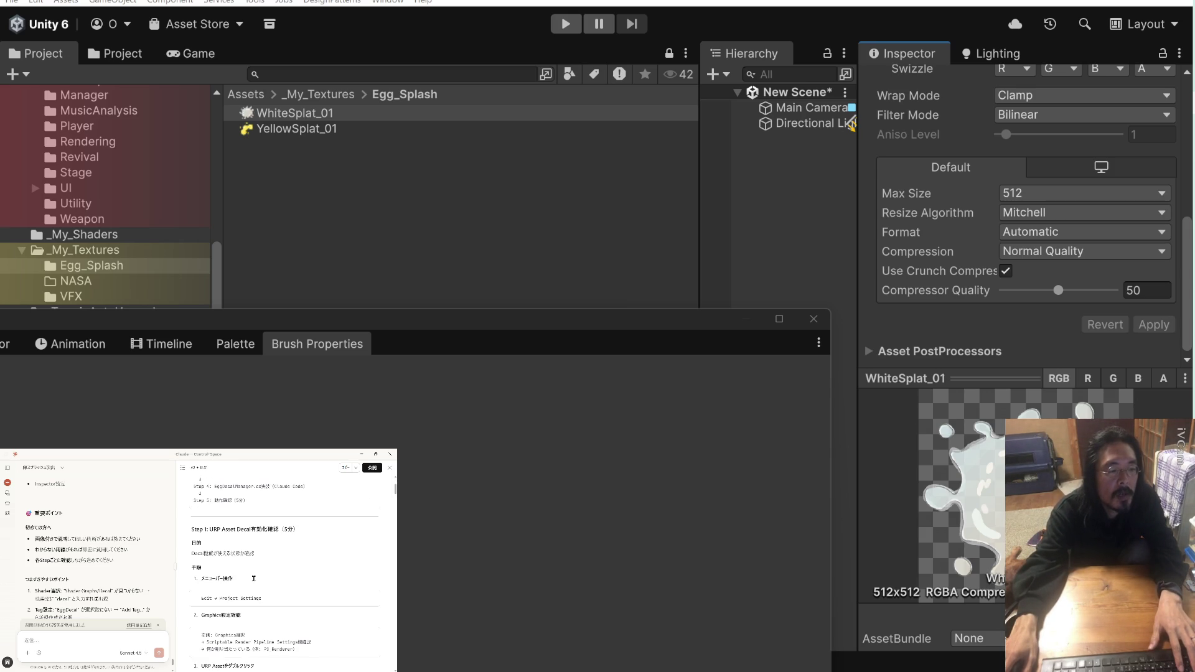
pyautogui.scroll(-2, 266, 579)
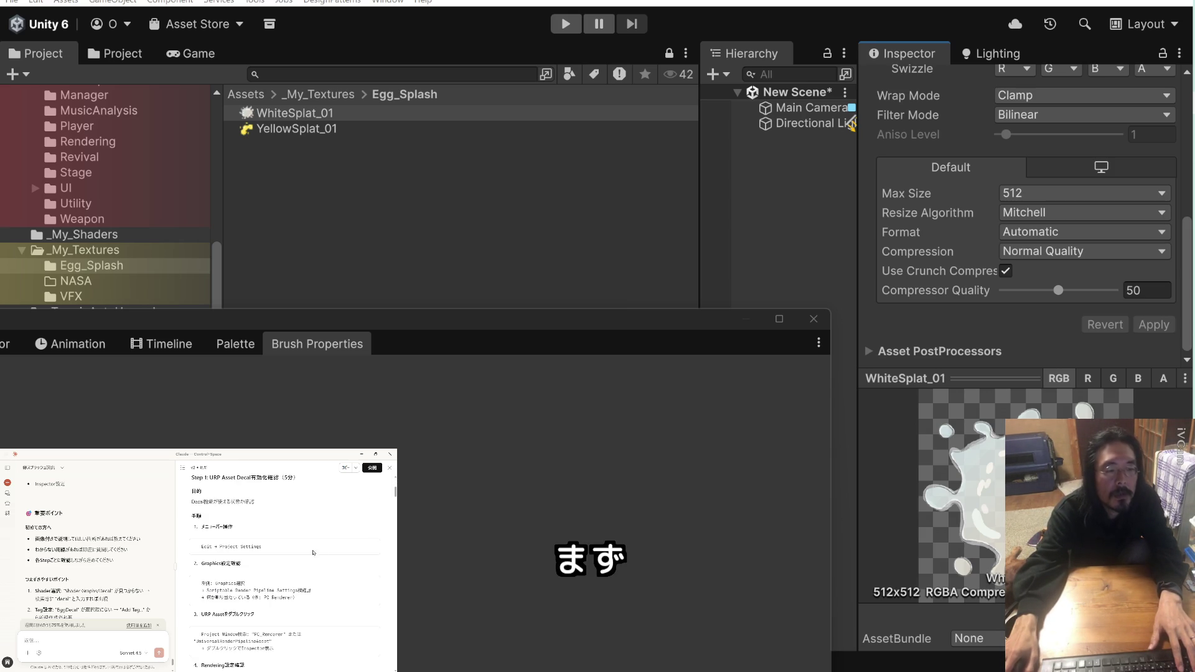
pyautogui.click(37, 3)
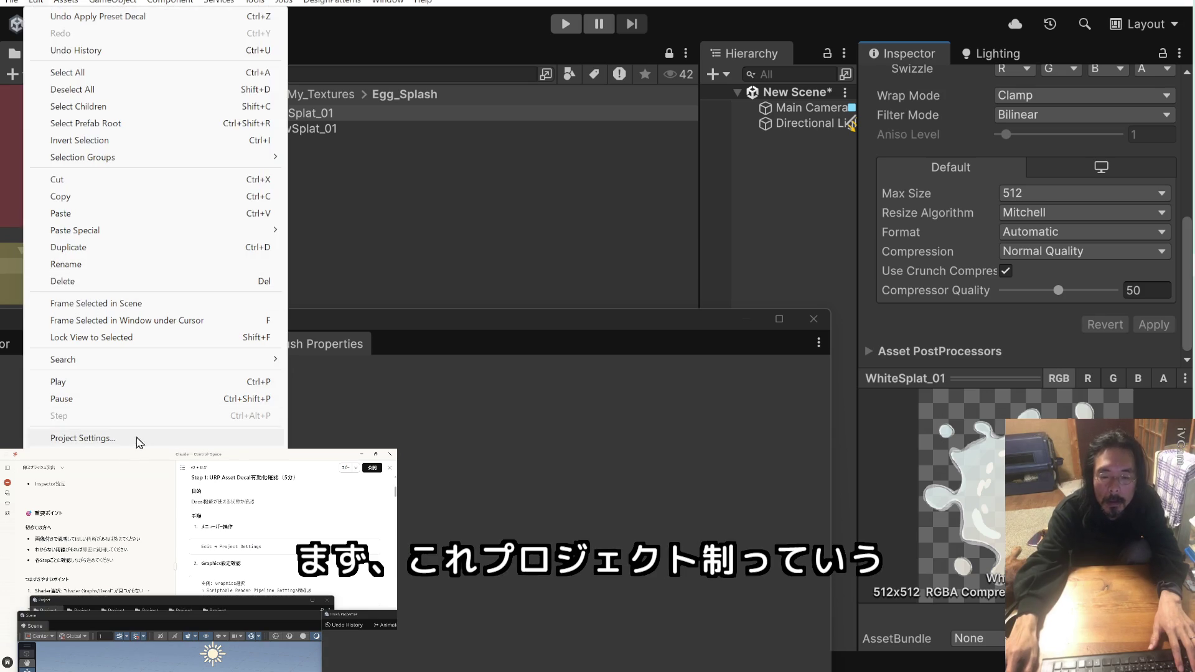
pyautogui.click(138, 436)
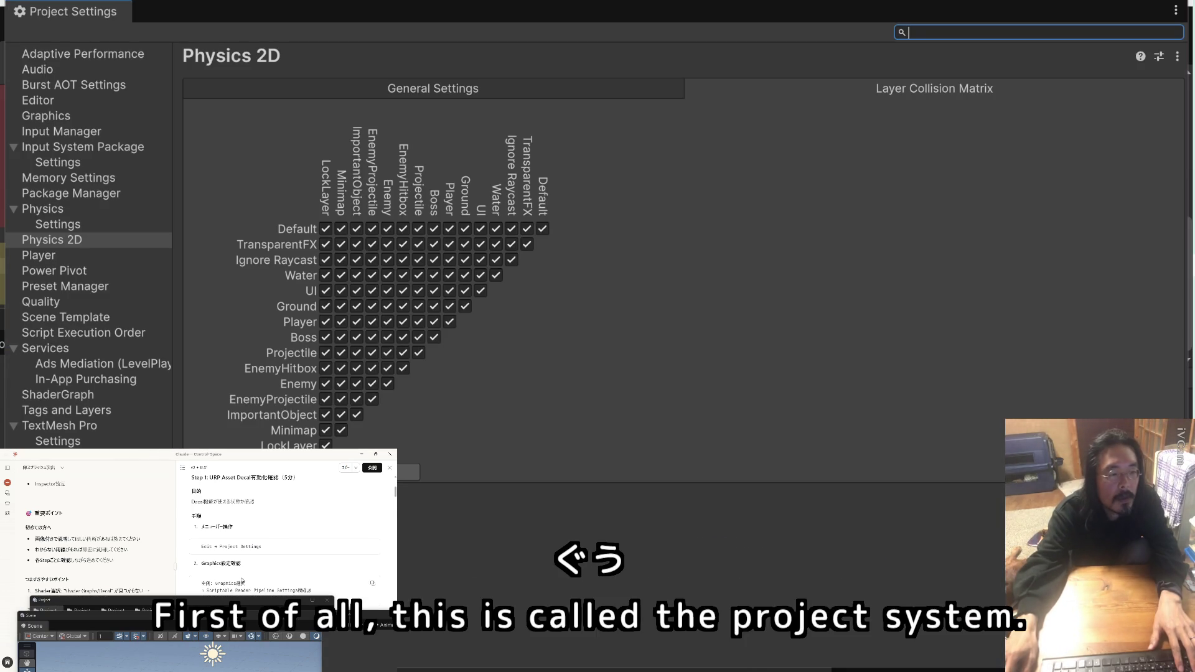
pyautogui.scroll(-2, 246, 578)
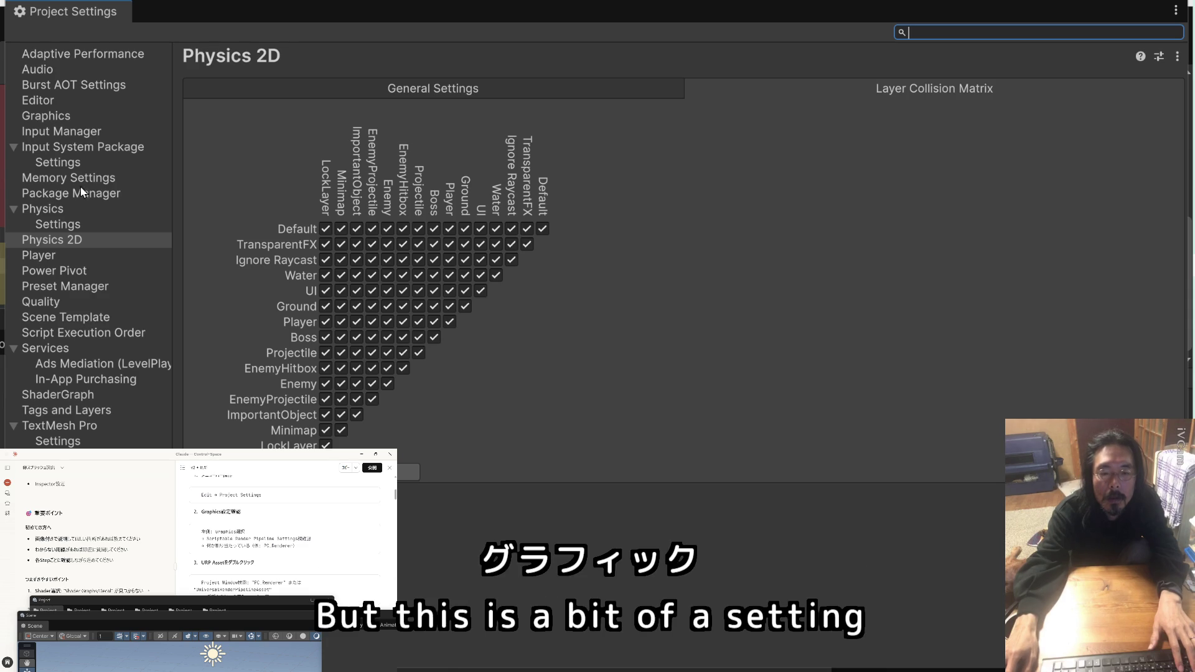
pyautogui.click(67, 118)
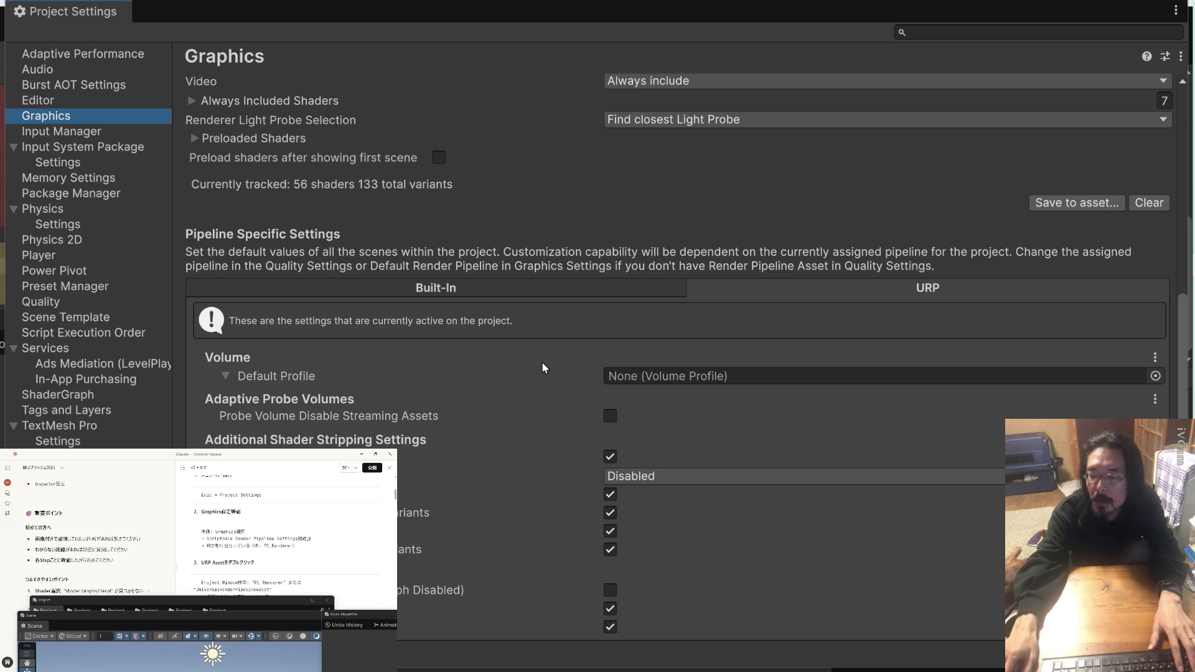
pyautogui.scroll(5, 542, 367)
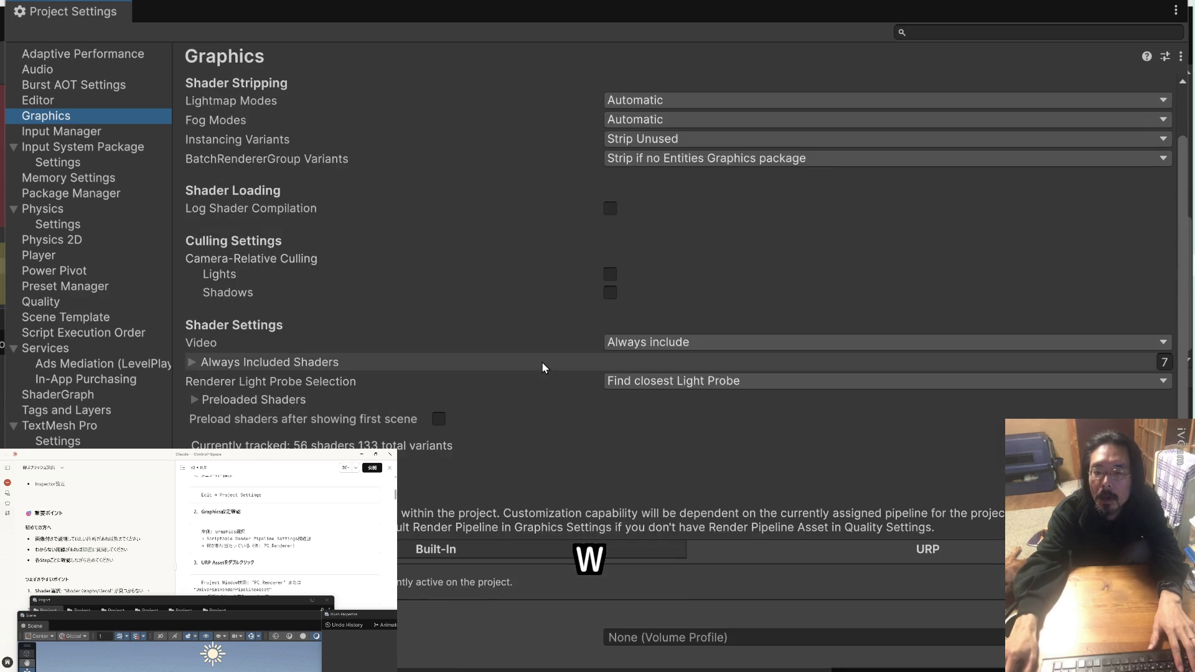
pyautogui.scroll(2, 542, 367)
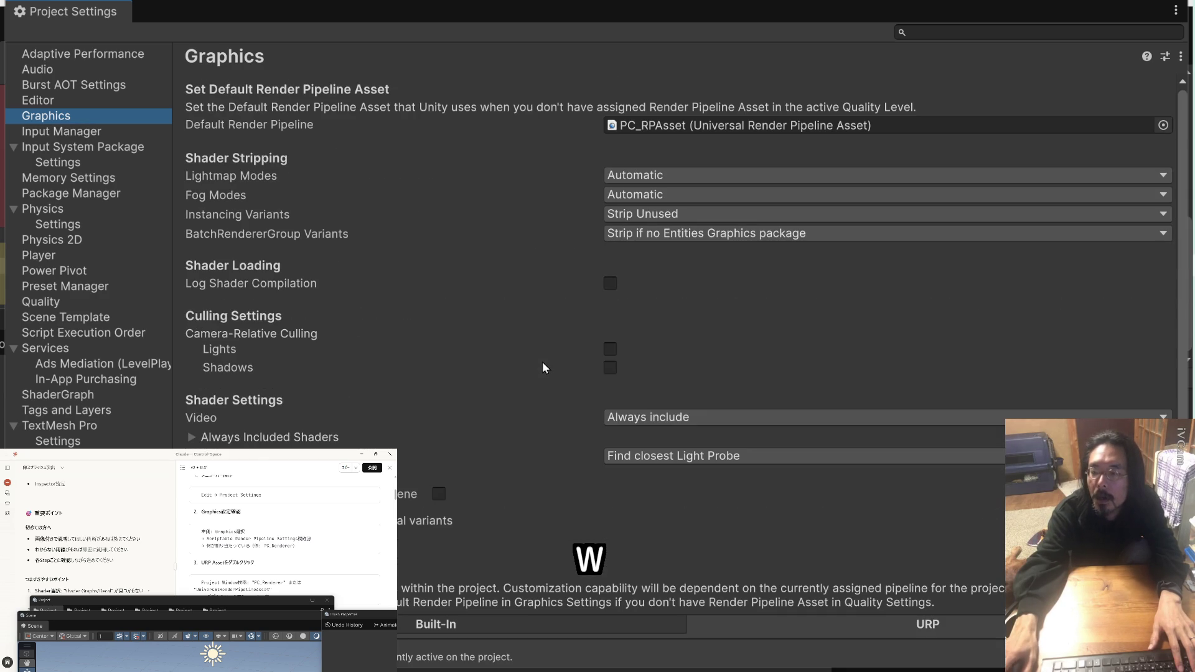
pyautogui.click(742, 129)
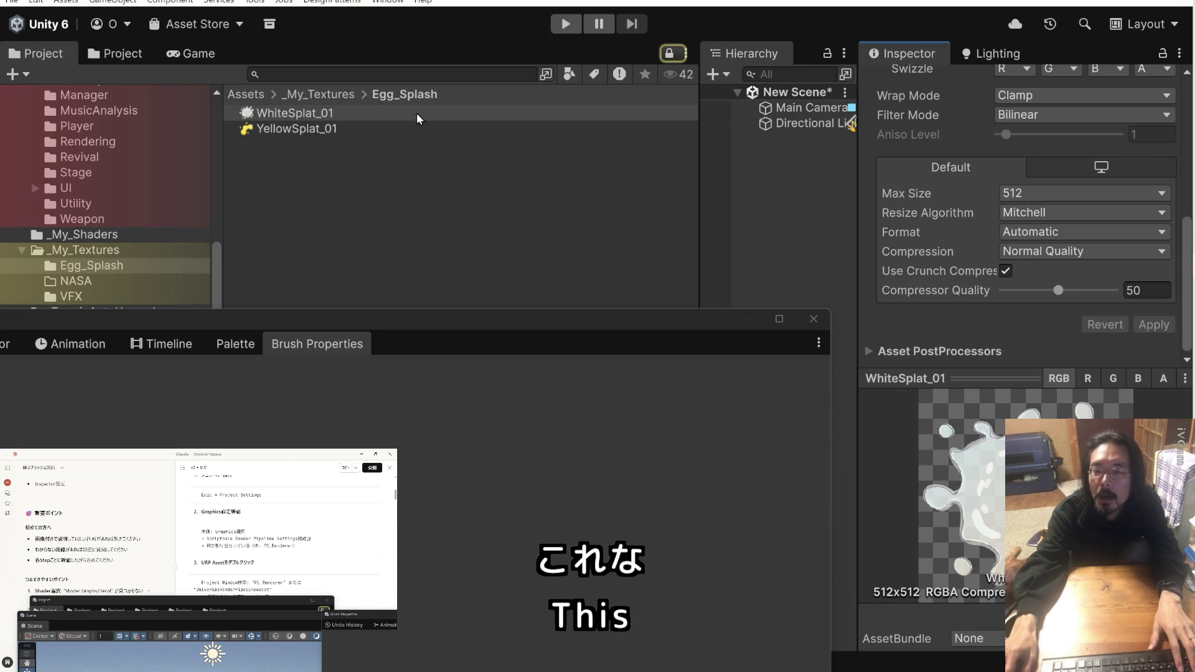
# Select PC_RPAsset in Assets/Settings and scroll through its URP settings
pyautogui.click(115, 51)
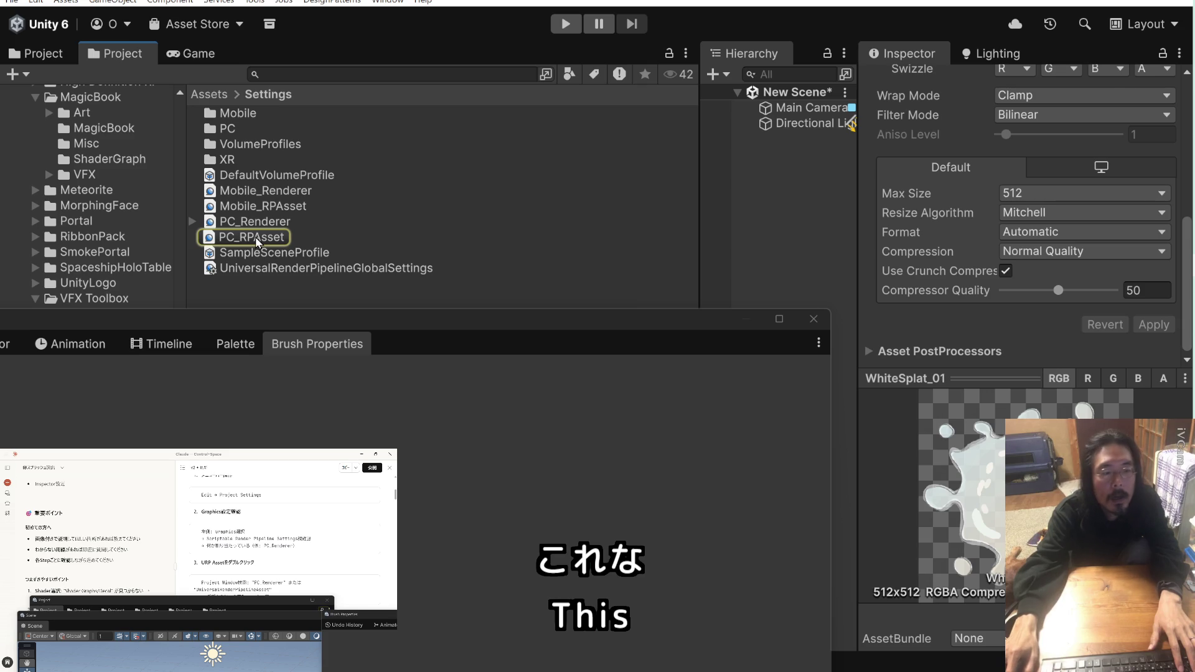
pyautogui.click(255, 236)
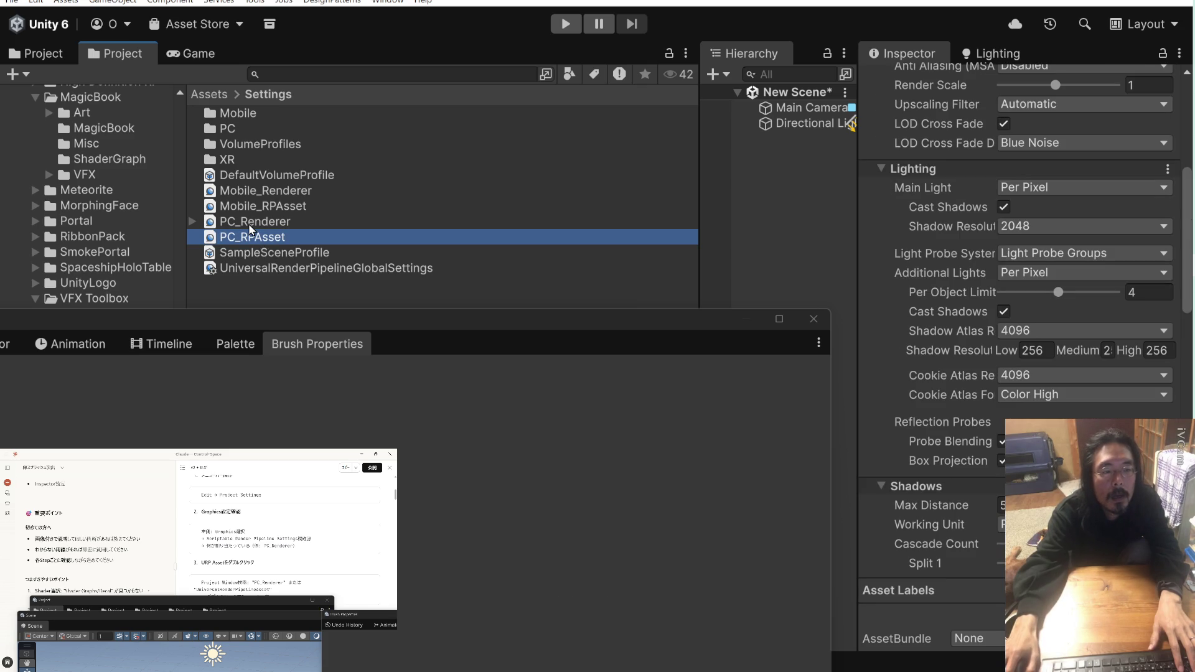
pyautogui.scroll(-3, 287, 545)
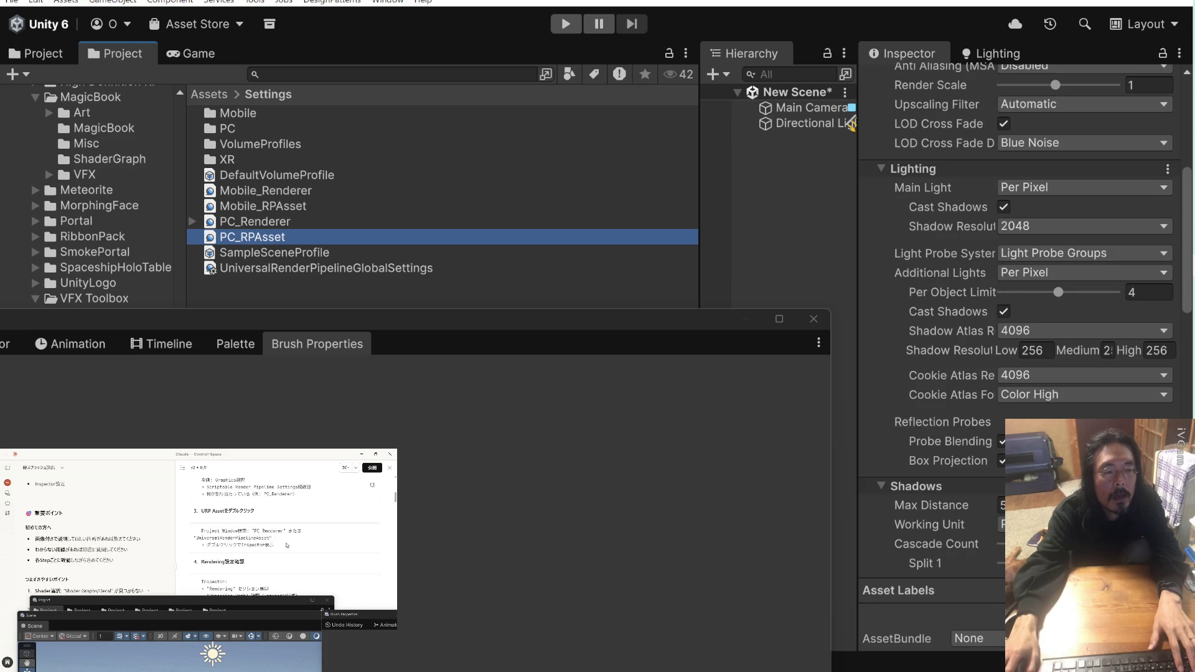
pyautogui.scroll(-3, 287, 545)
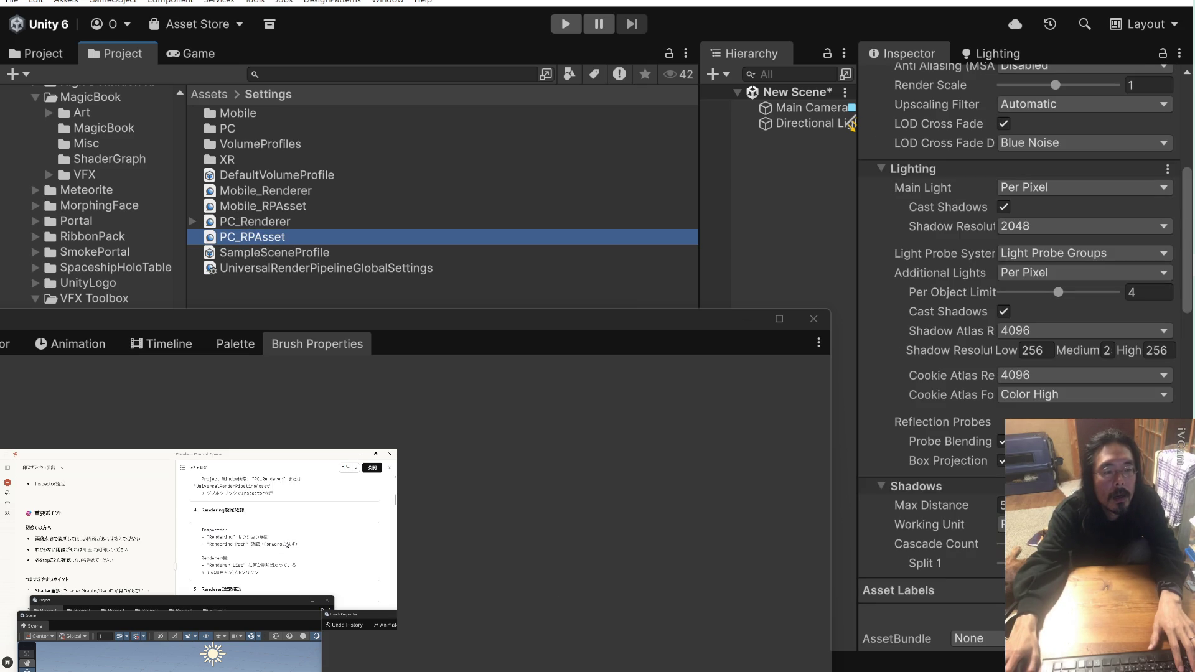
pyautogui.scroll(-5, 933, 206)
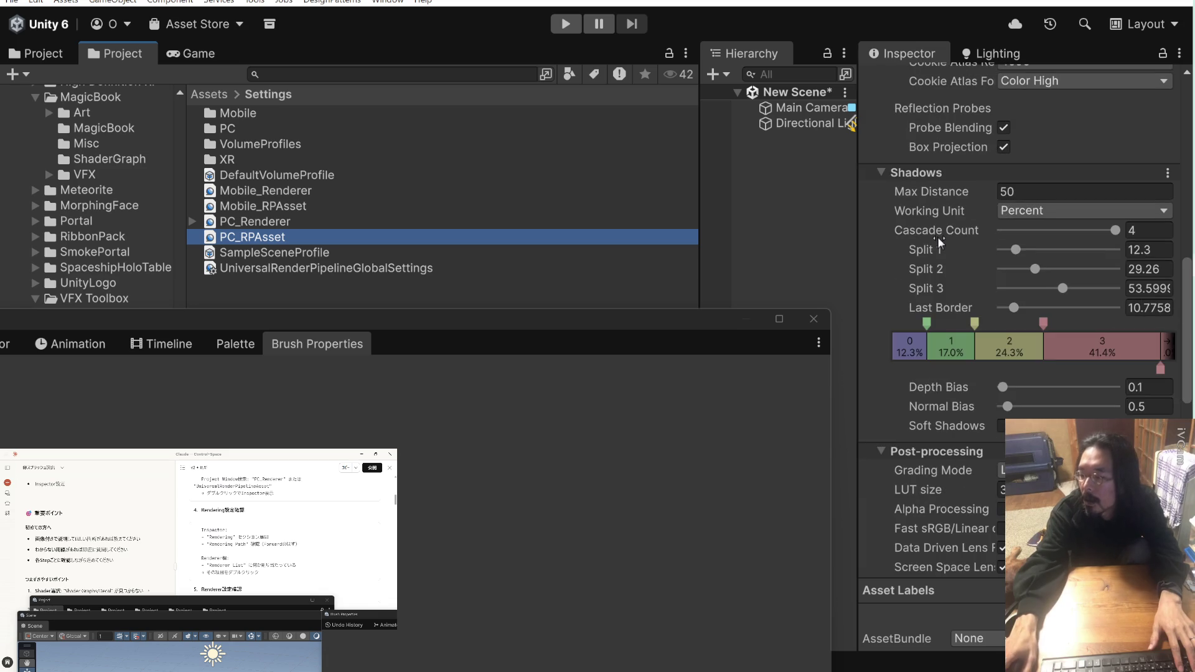
pyautogui.scroll(-5, 939, 236)
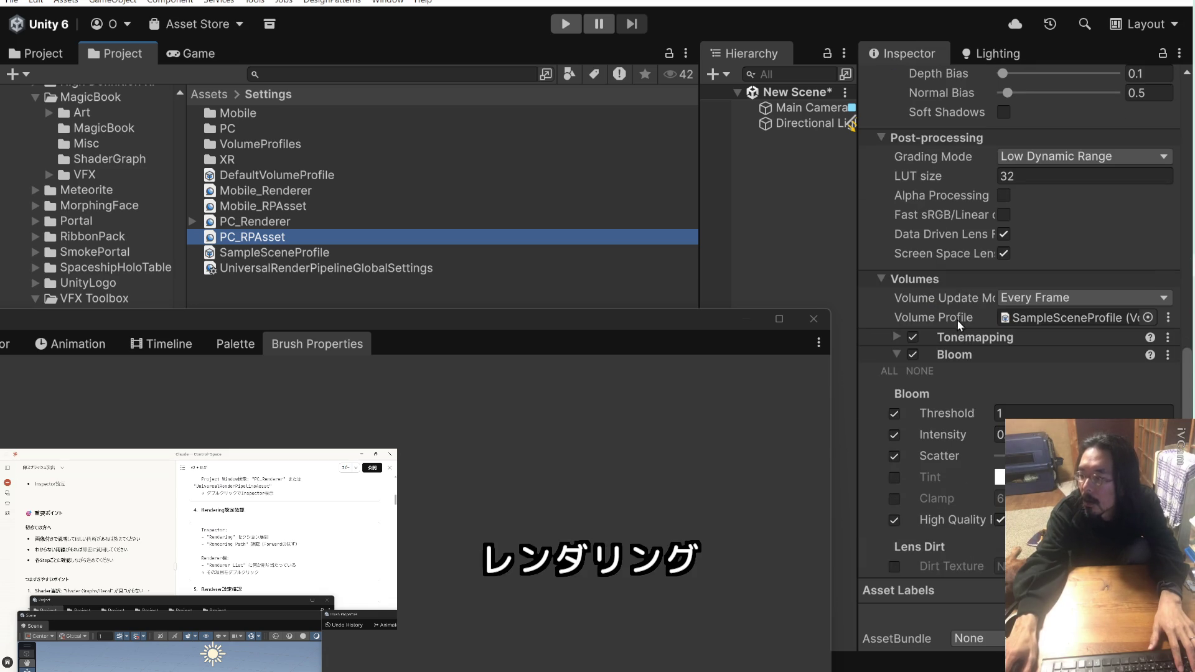
pyautogui.scroll(-4, 957, 321)
pyautogui.scroll(10, 944, 315)
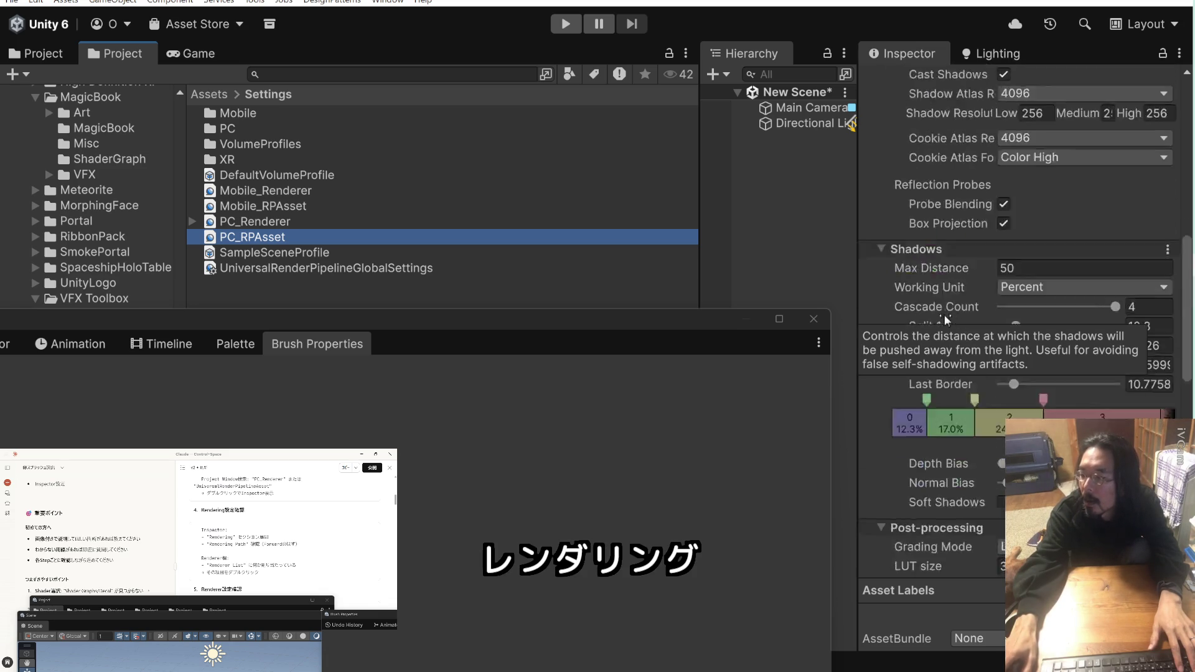
pyautogui.scroll(10, 944, 315)
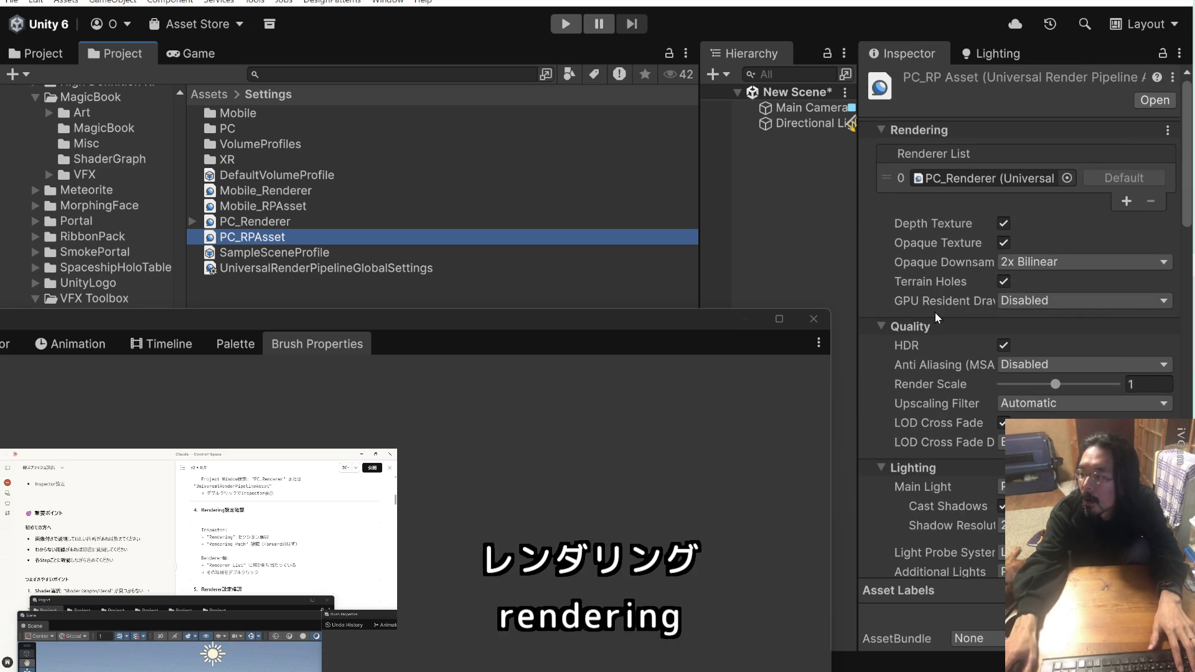
# Widen the Inspector and locate PC_Renderer in PC_RPAsset's Renderer List
pyautogui.moveTo(943, 303)
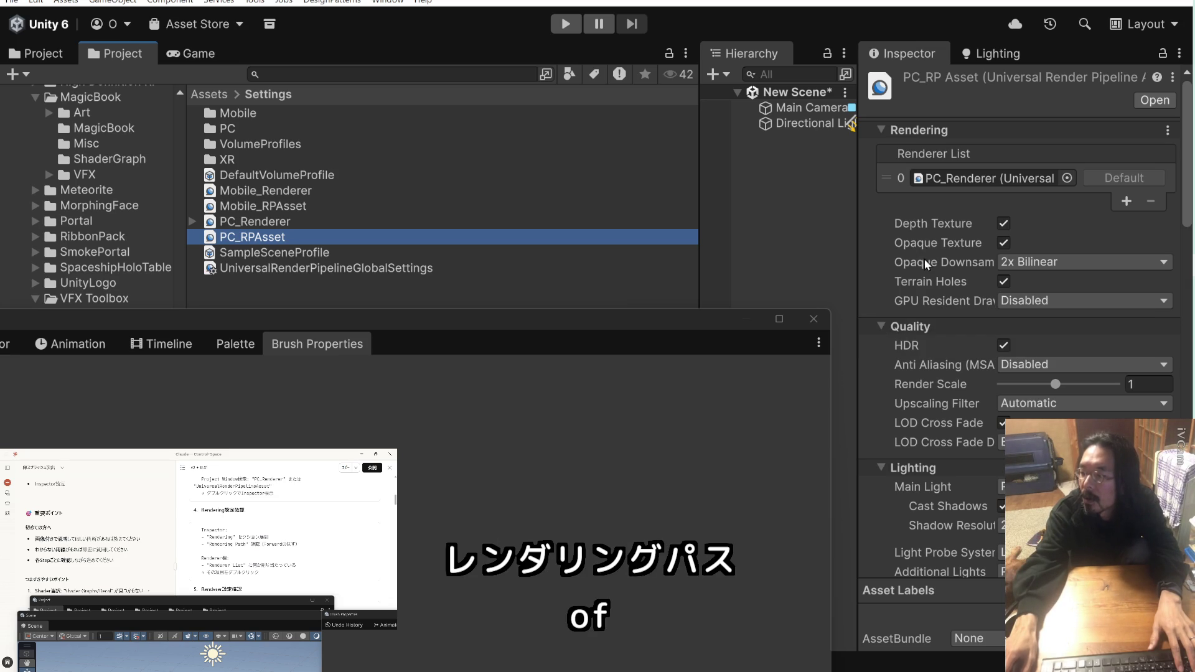
pyautogui.moveTo(858, 211); pyautogui.dragTo(819, 210)
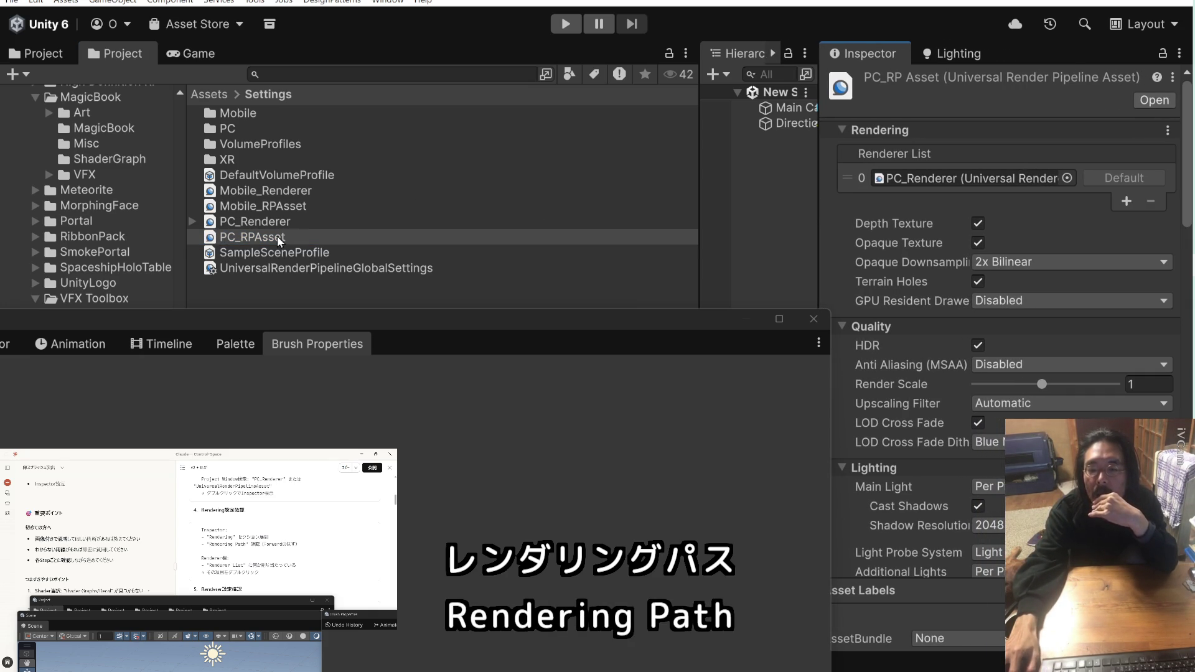
pyautogui.click(213, 240)
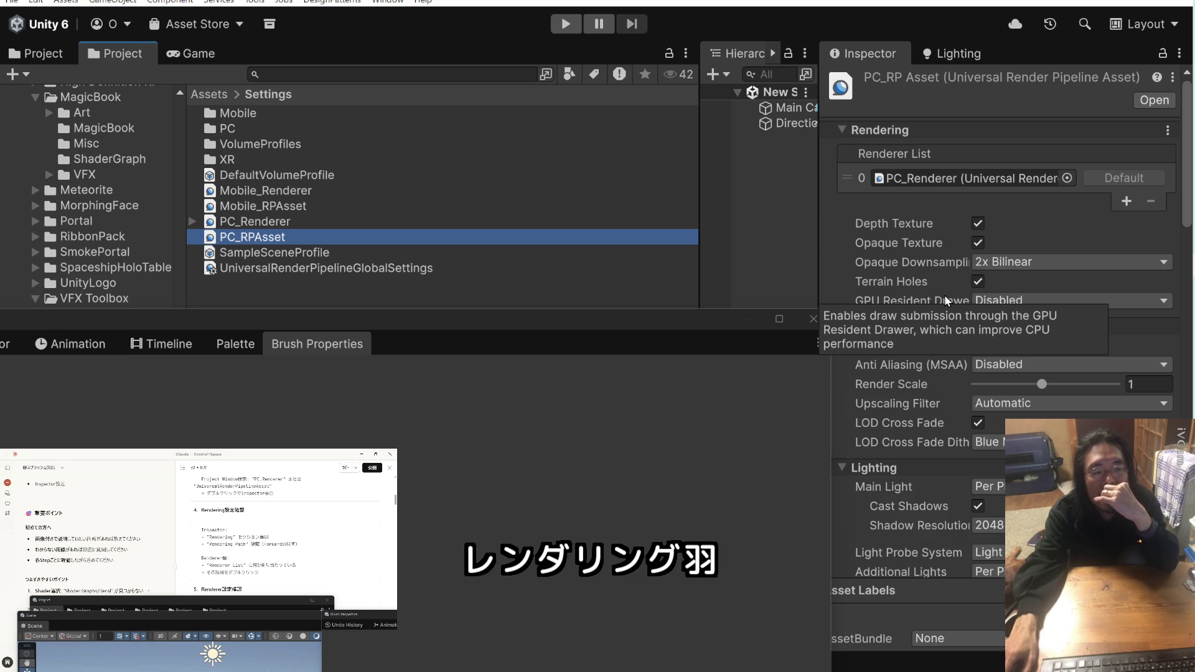
pyautogui.click(962, 177)
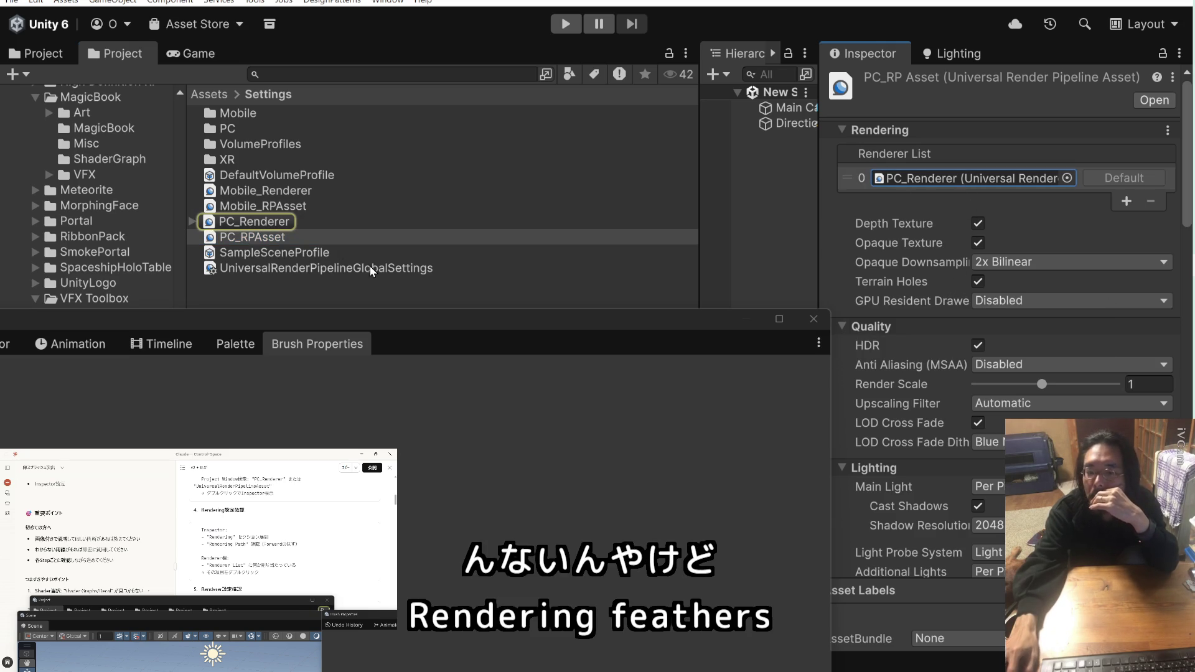
pyautogui.click(268, 220)
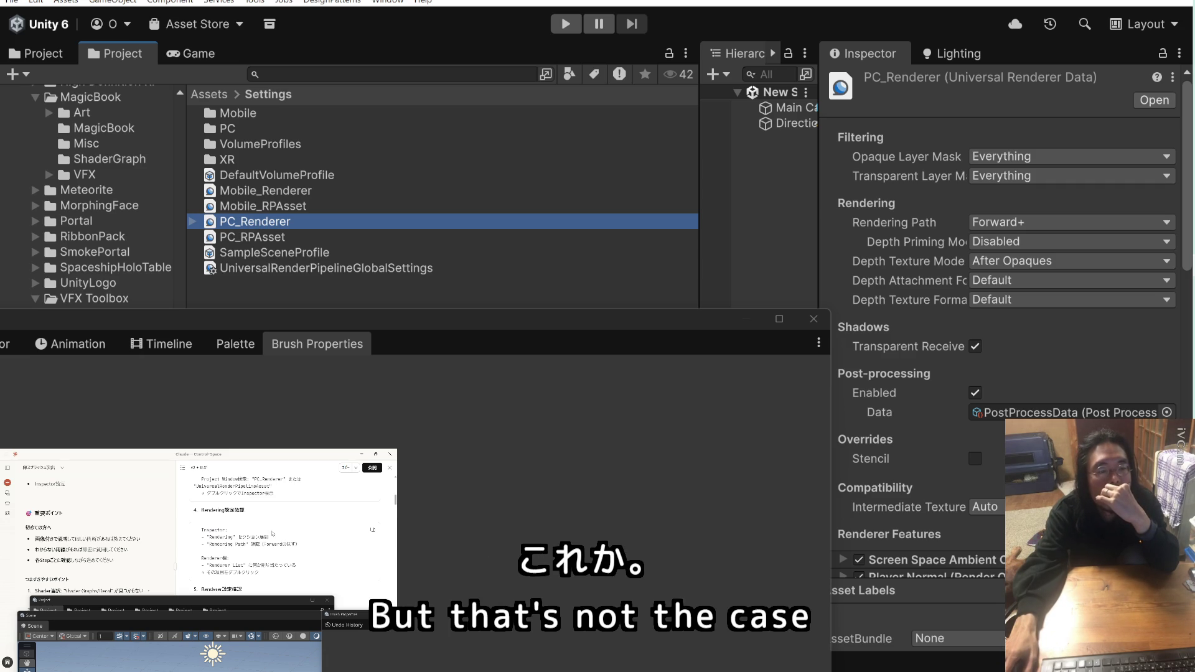
pyautogui.scroll(-3, 272, 533)
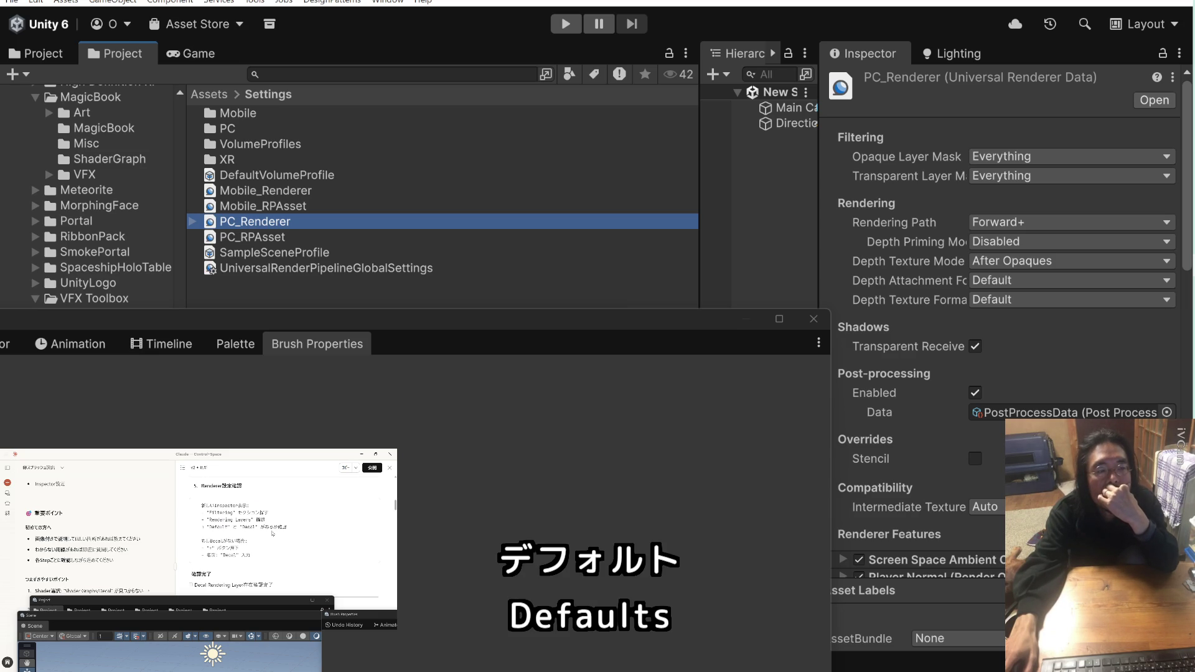
pyautogui.scroll(2, 272, 533)
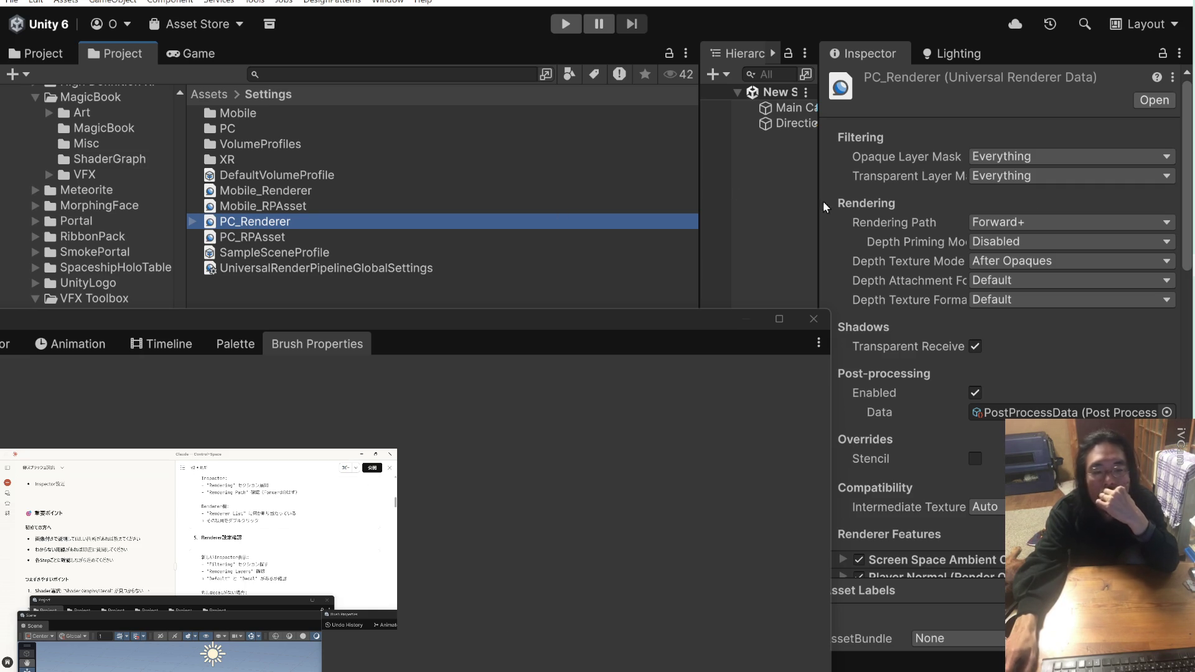
pyautogui.click(1089, 158)
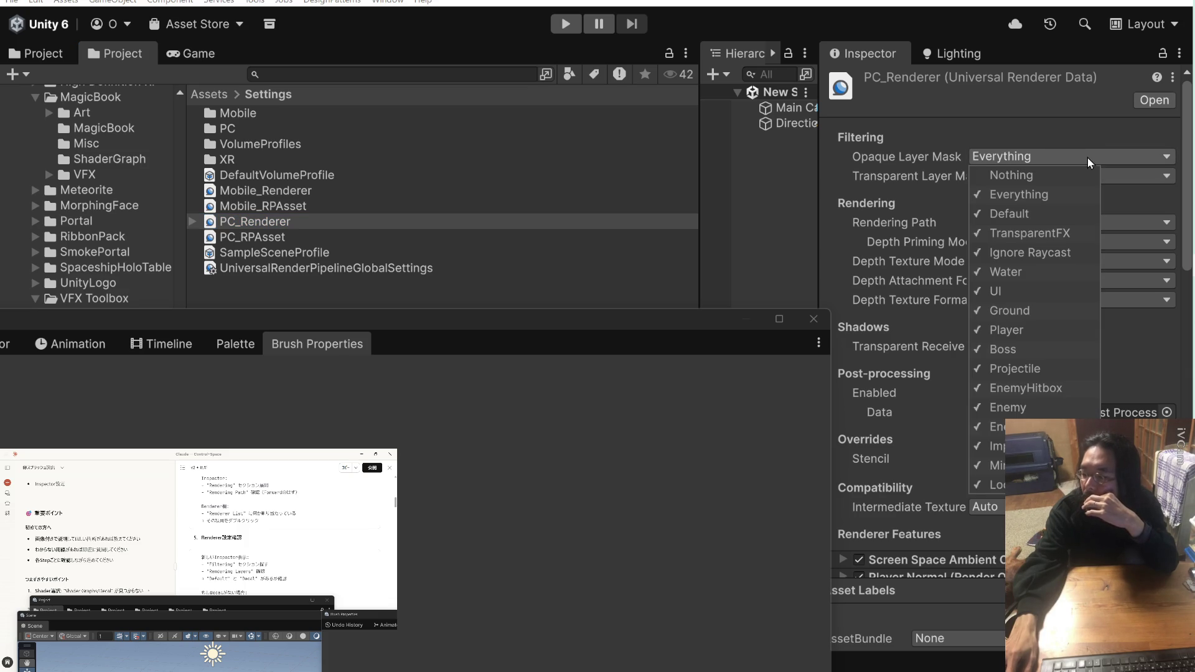
pyautogui.click(1112, 170)
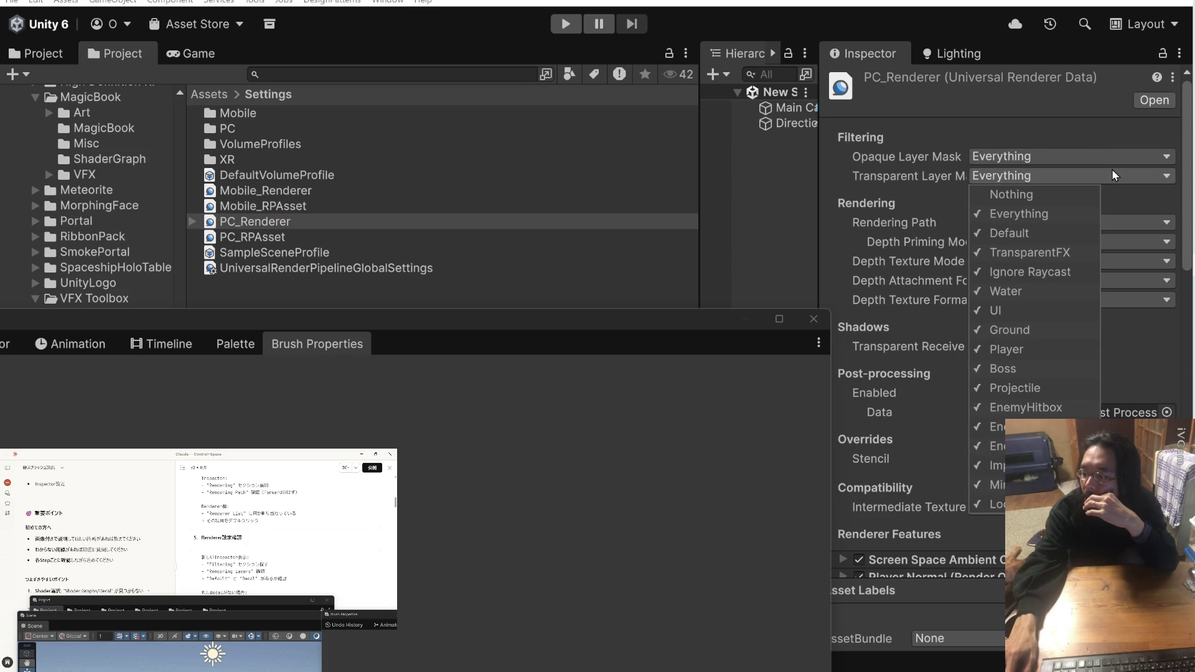
pyautogui.click(1082, 130)
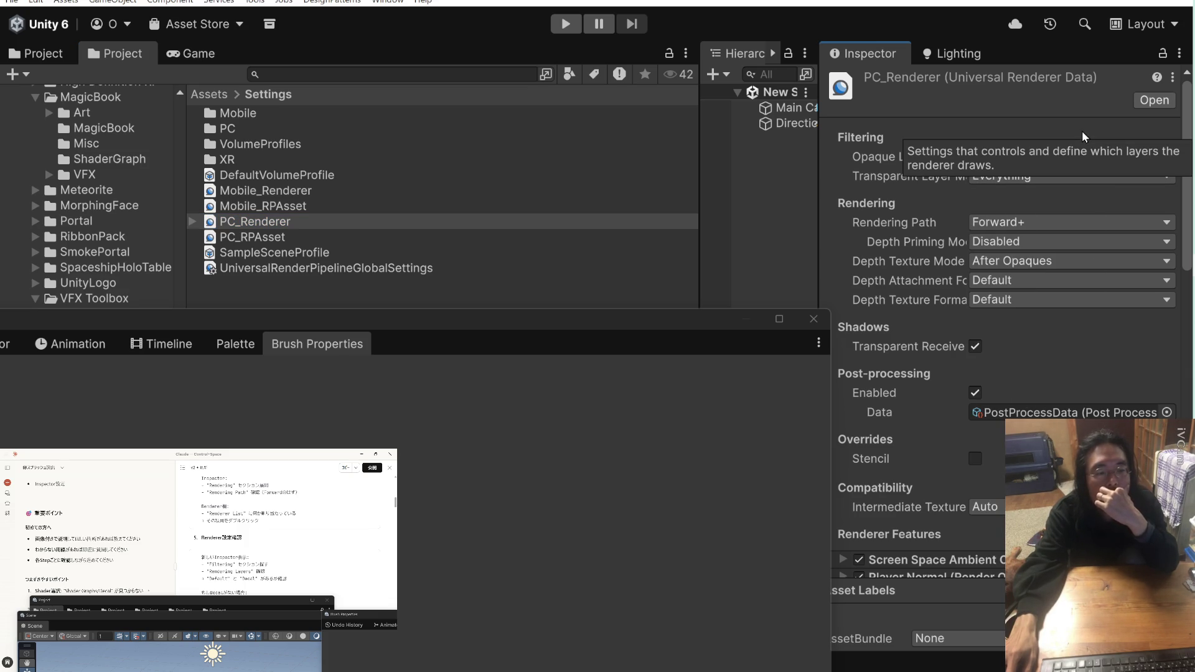
pyautogui.click(1099, 221)
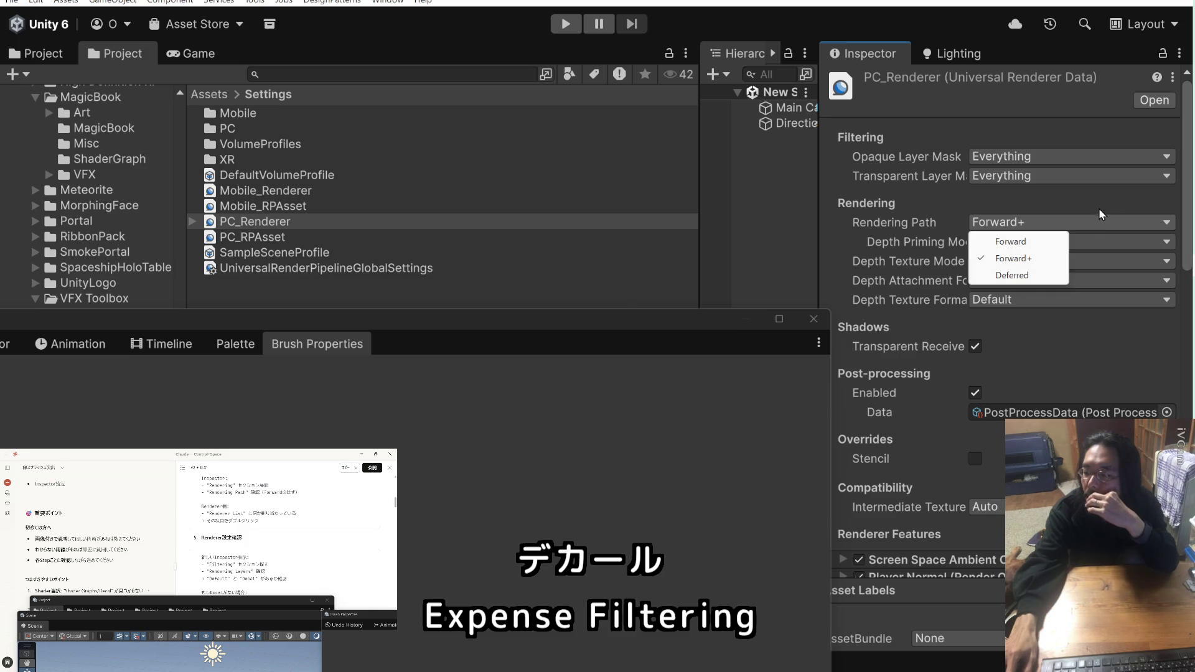
pyautogui.click(1100, 197)
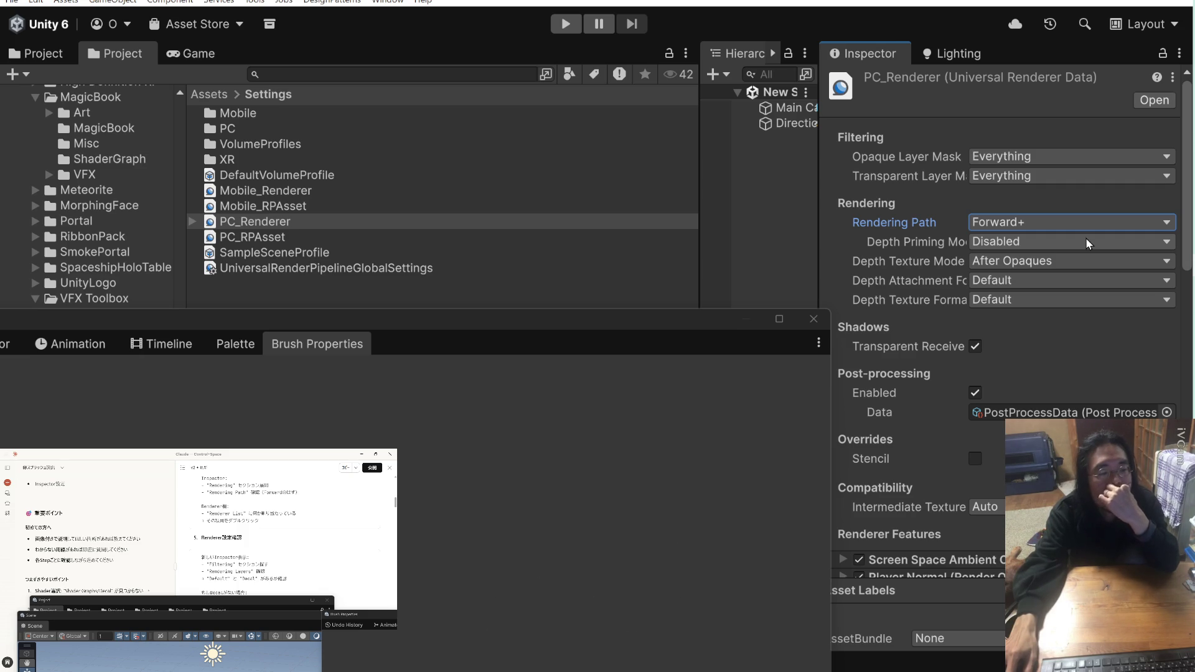
pyautogui.scroll(-3, 328, 560)
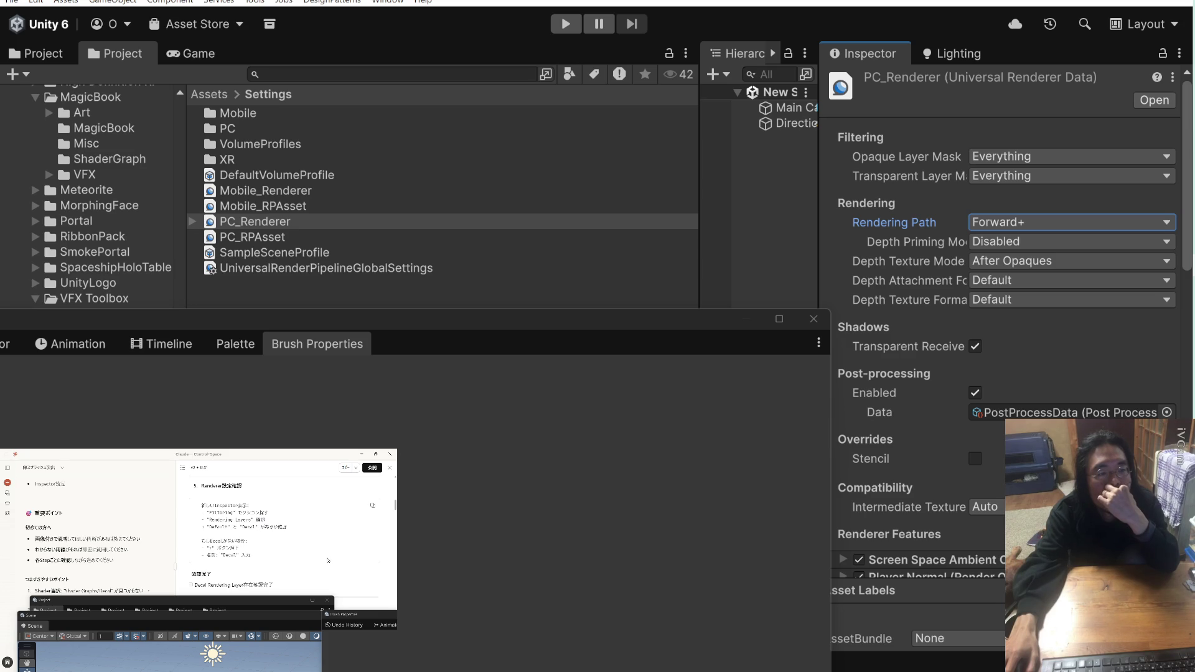
pyautogui.scroll(-2, 329, 560)
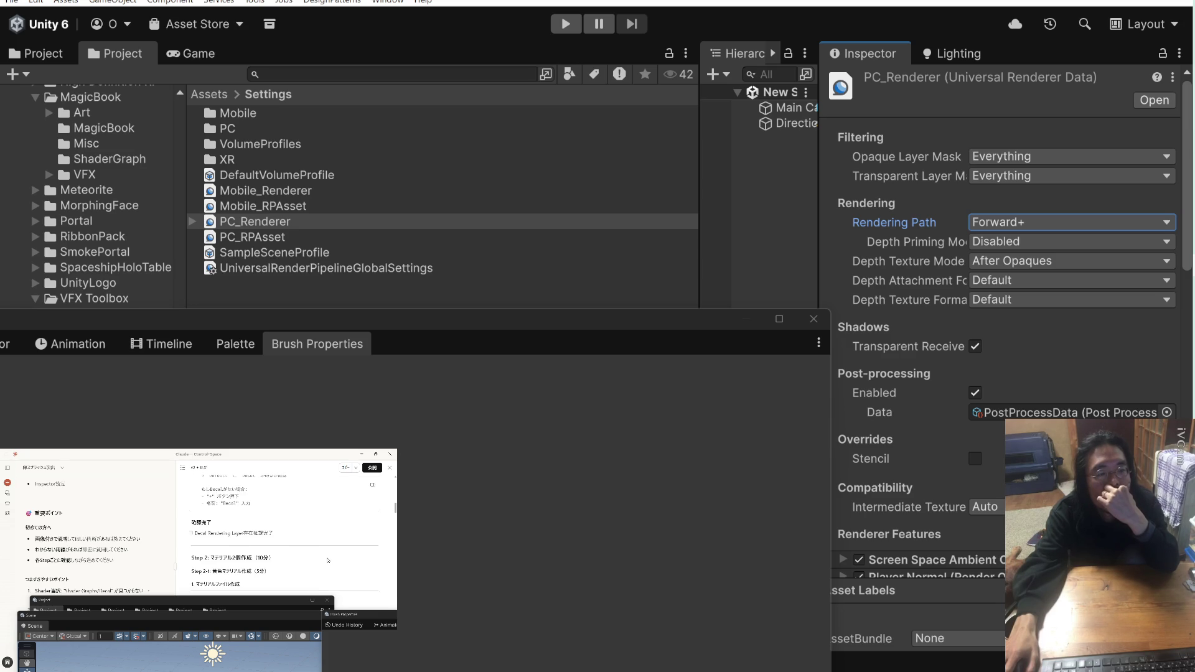
pyautogui.scroll(2, 329, 561)
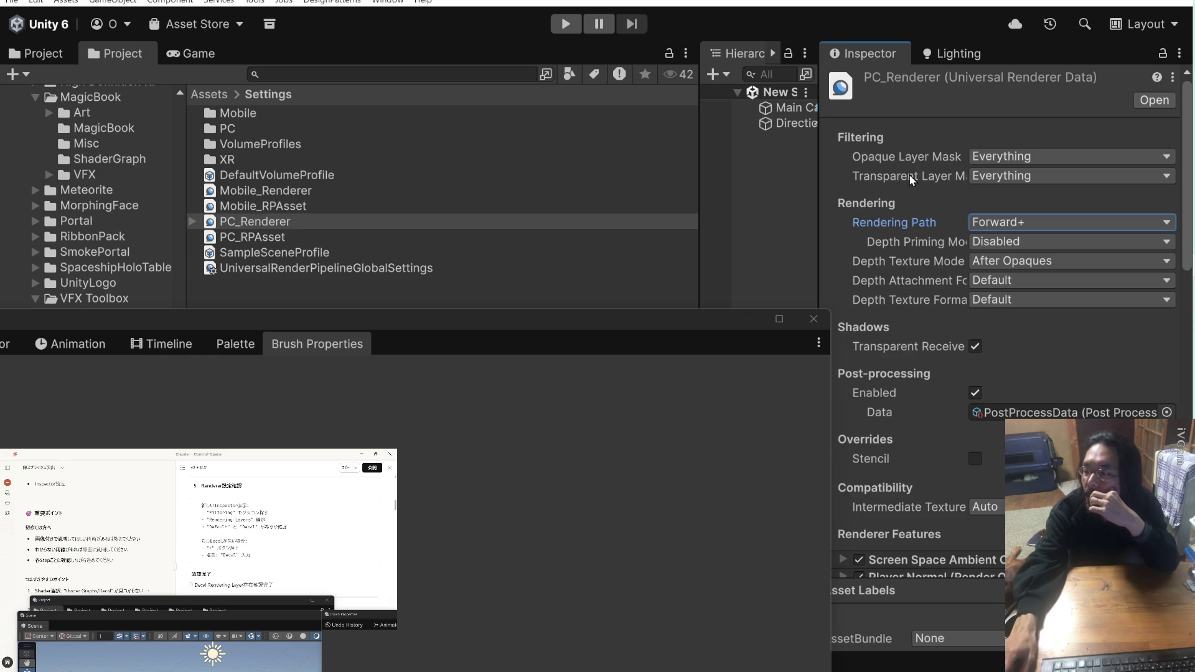
pyautogui.moveTo(923, 177)
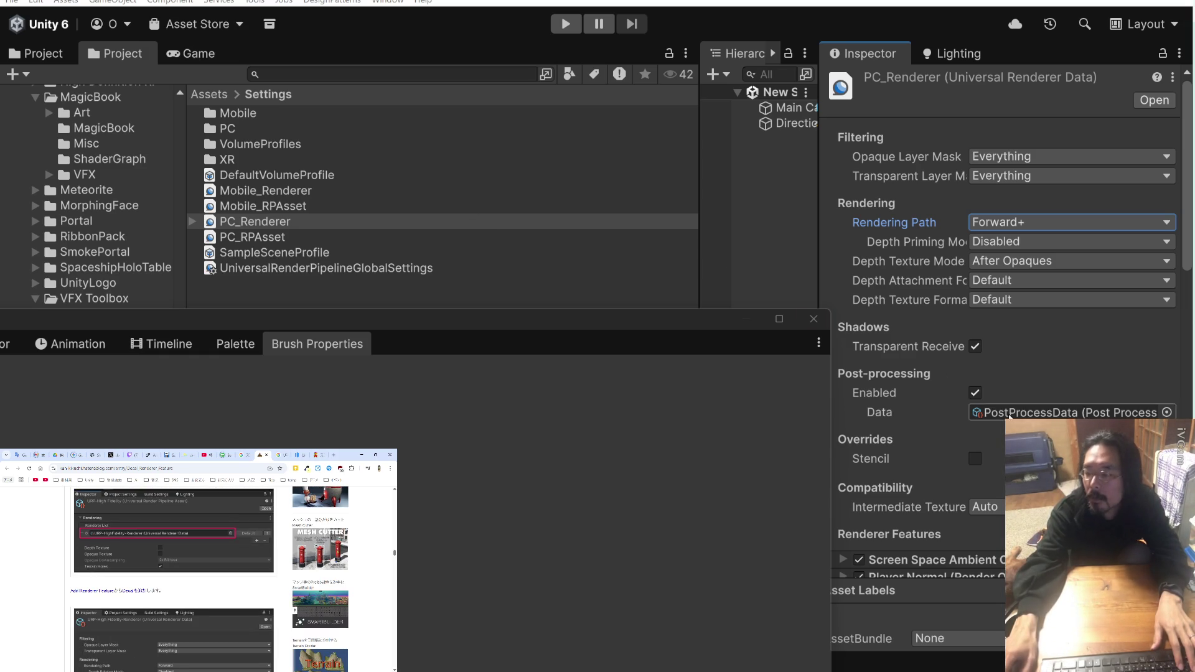
# Add the Decal renderer feature to PC_Renderer and expand its Automatic, 1000-distance settings
pyautogui.scroll(-10, 953, 399)
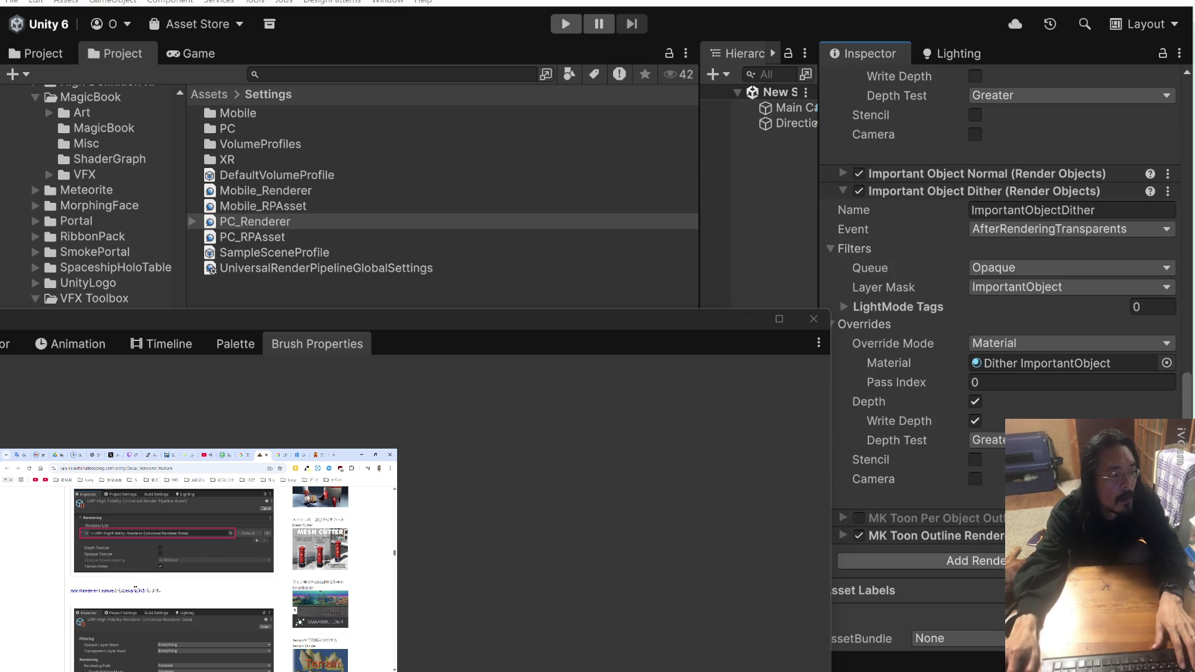
pyautogui.doubleClick(128, 590)
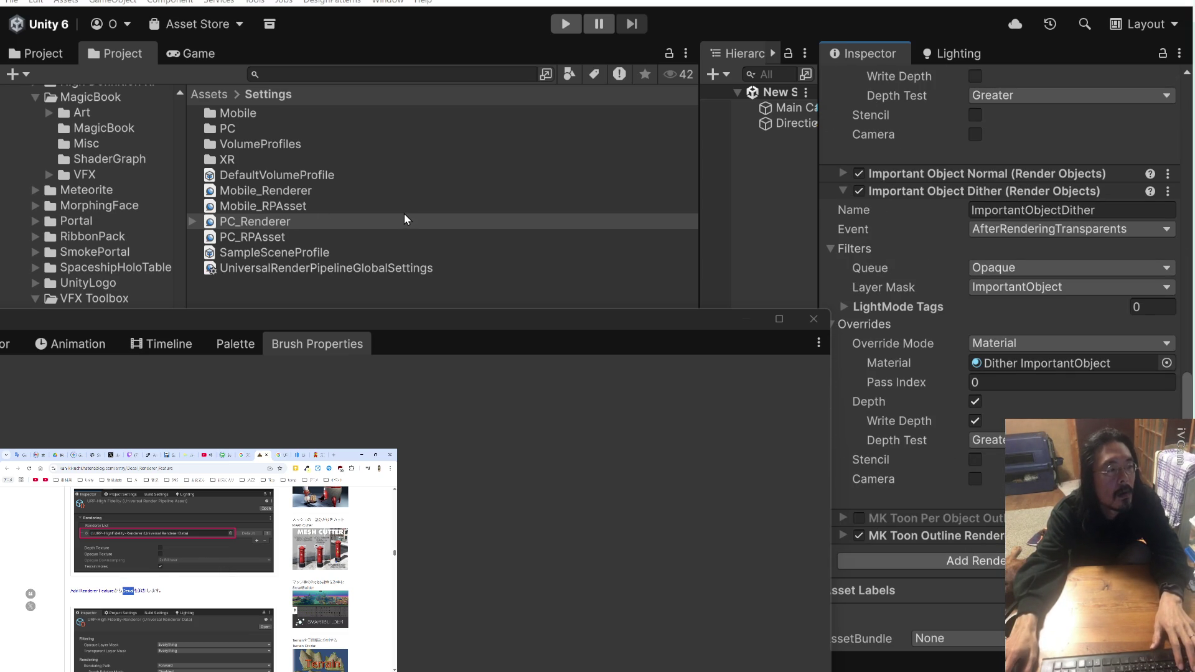
pyautogui.scroll(10, 903, 229)
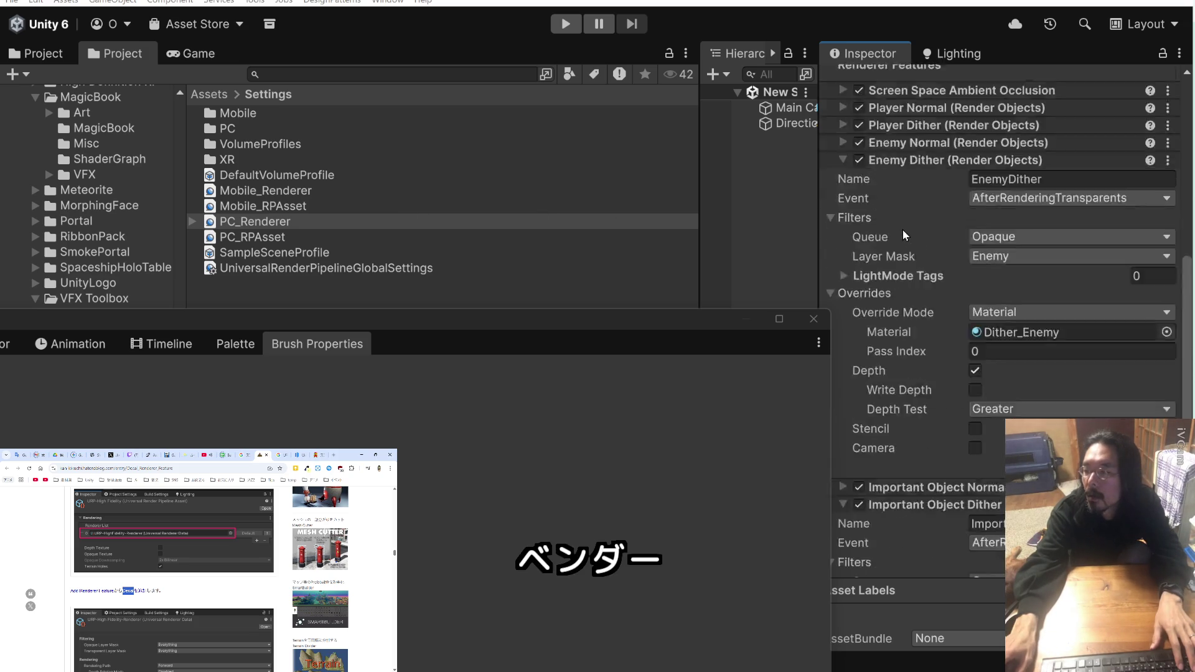
pyautogui.scroll(-10, 907, 226)
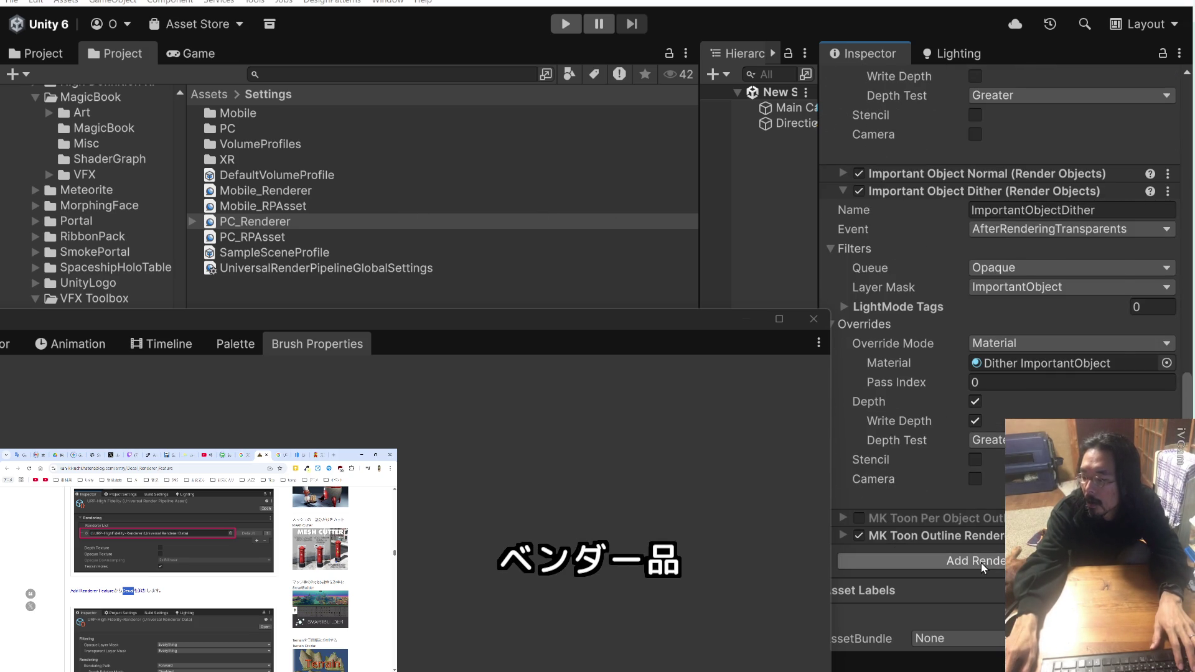
pyautogui.click(981, 563)
pyautogui.write('Decal')
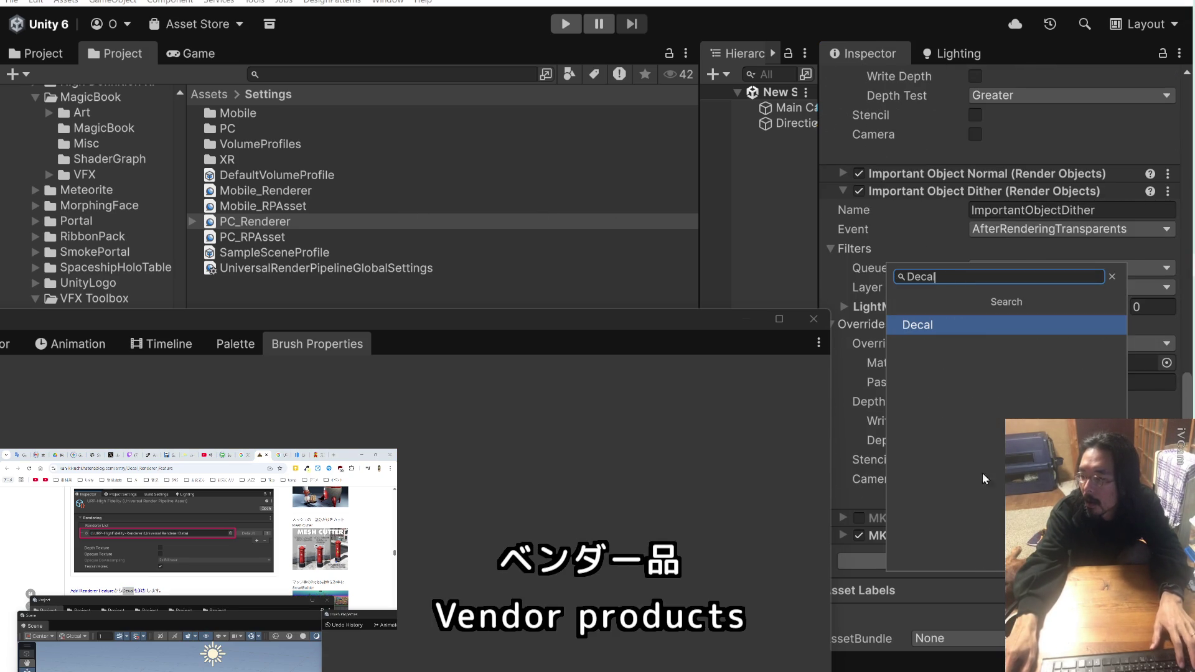
pyautogui.click(924, 328)
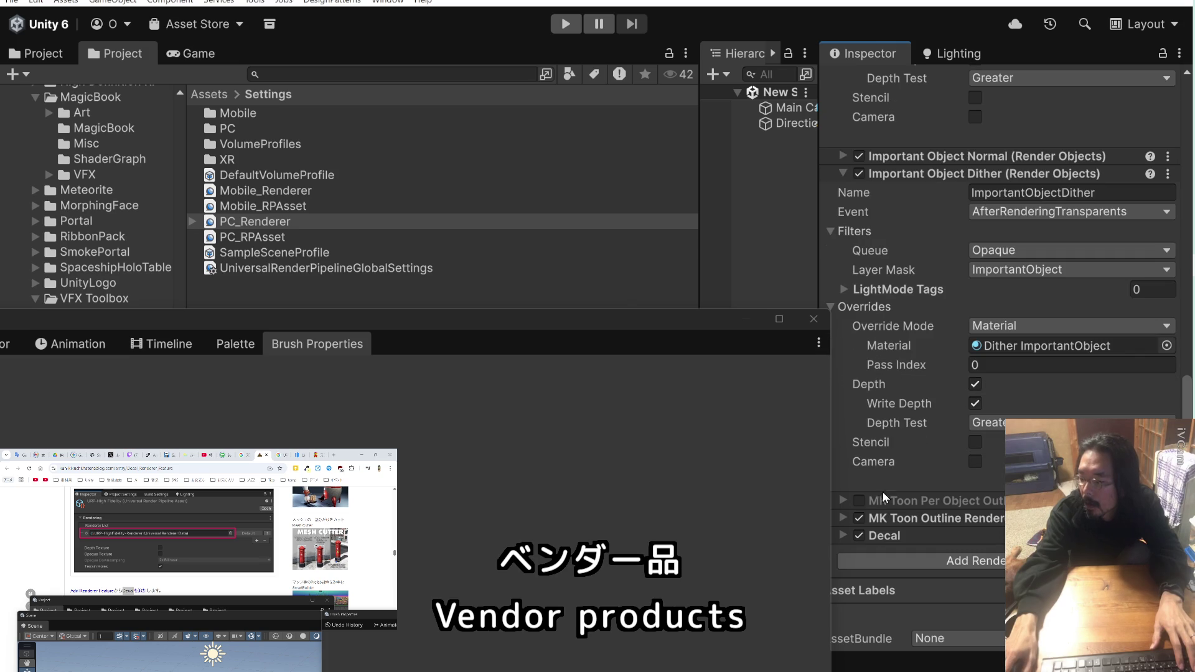
pyautogui.click(840, 536)
pyautogui.scroll(-3, 890, 454)
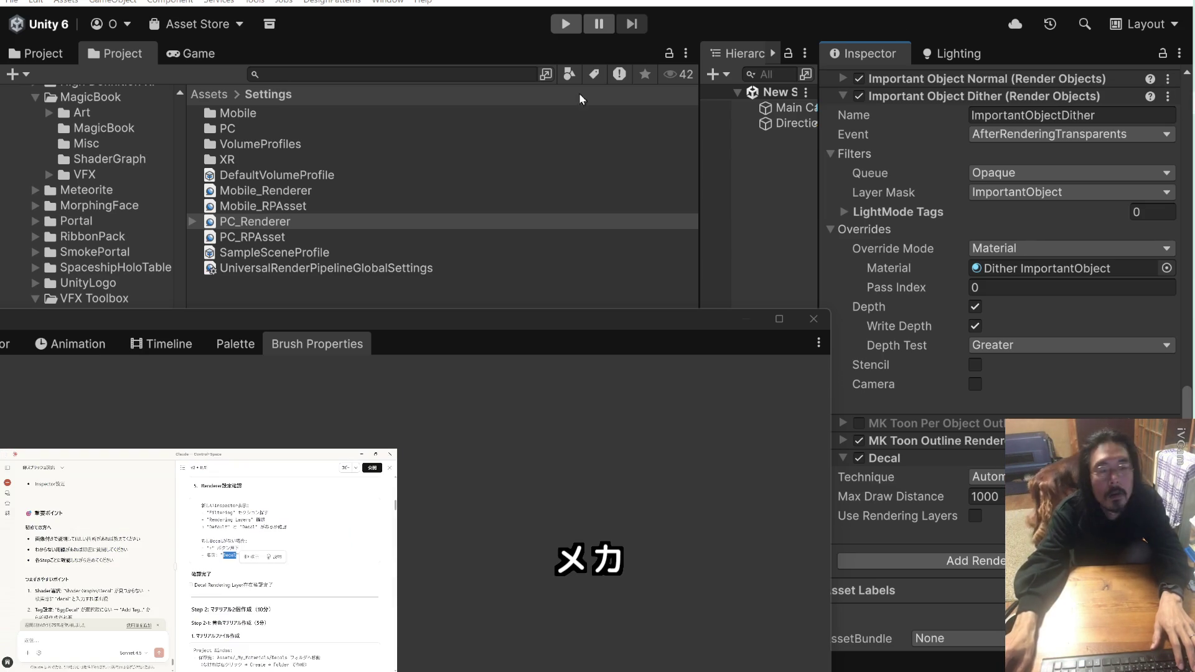
pyautogui.scroll(-3, 262, 571)
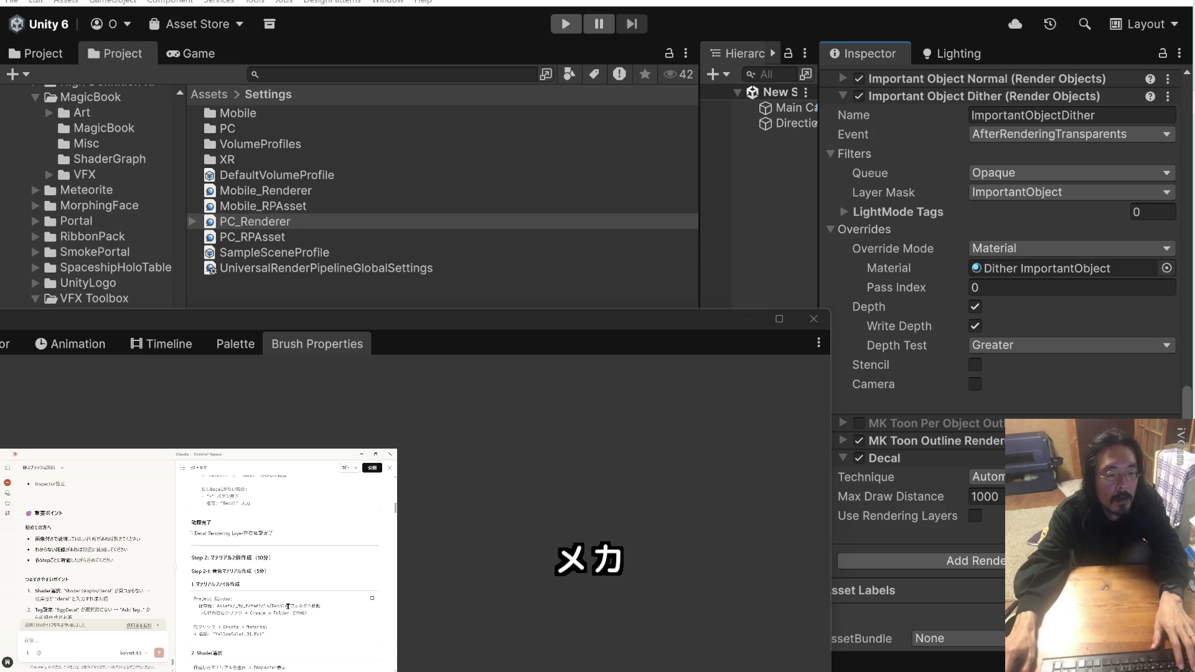
pyautogui.doubleClick(278, 606)
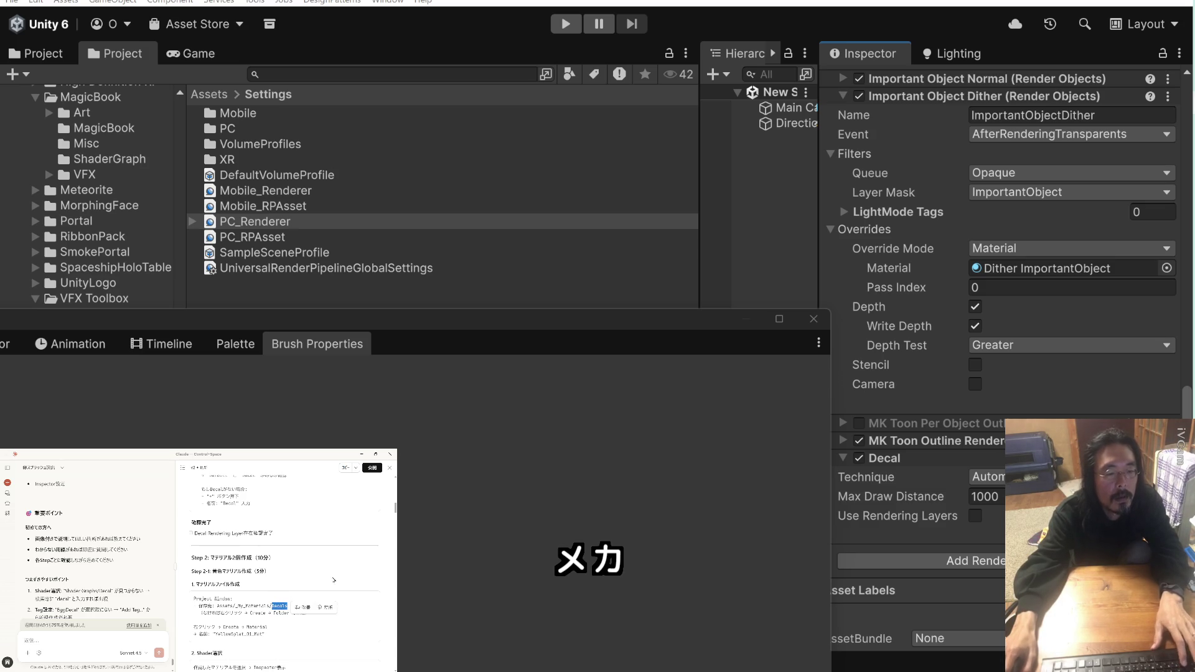
pyautogui.scroll(5, 94, 180)
pyautogui.scroll(15, 94, 181)
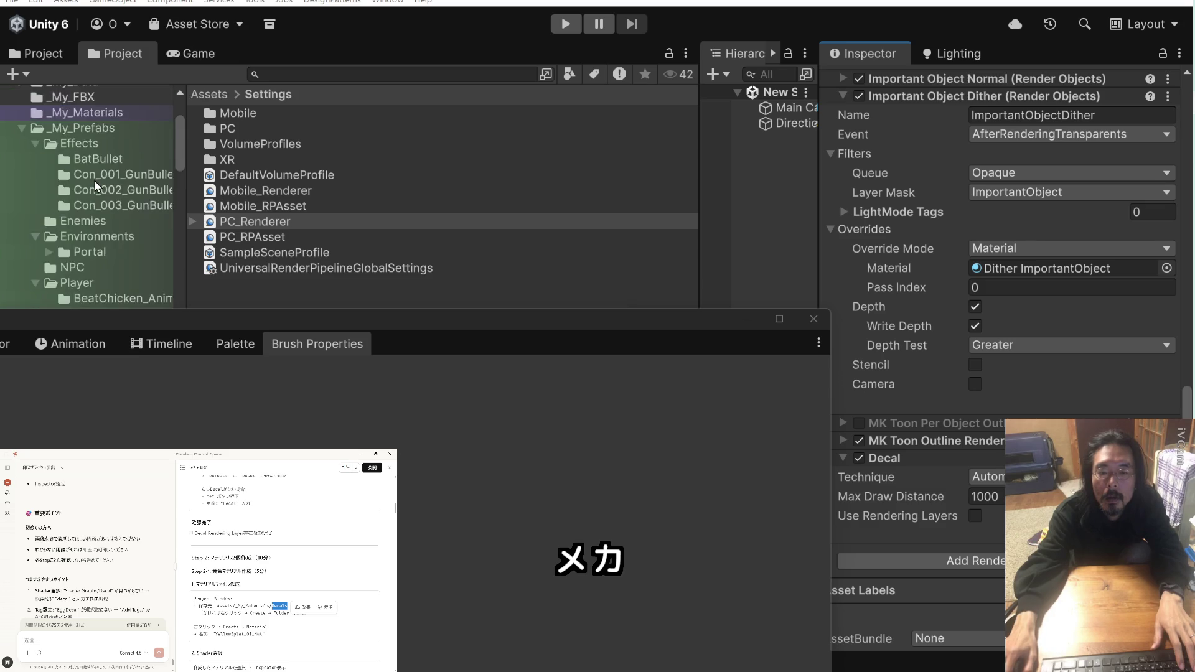
pyautogui.scroll(-5, 94, 181)
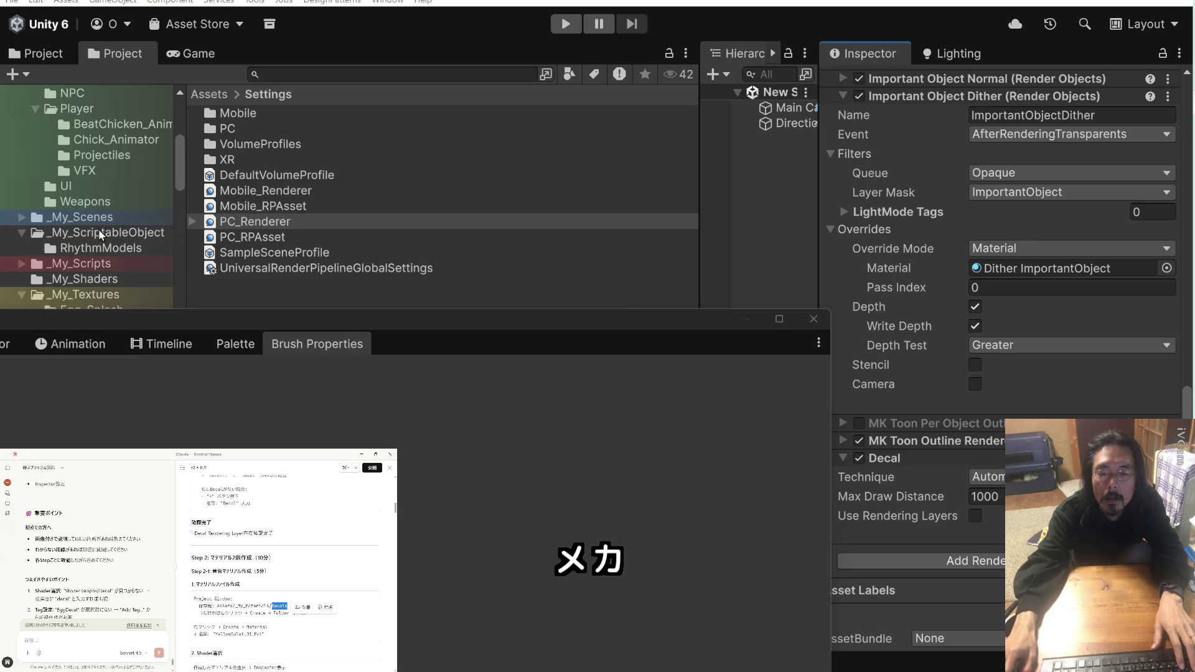
pyautogui.scroll(-3, 99, 223)
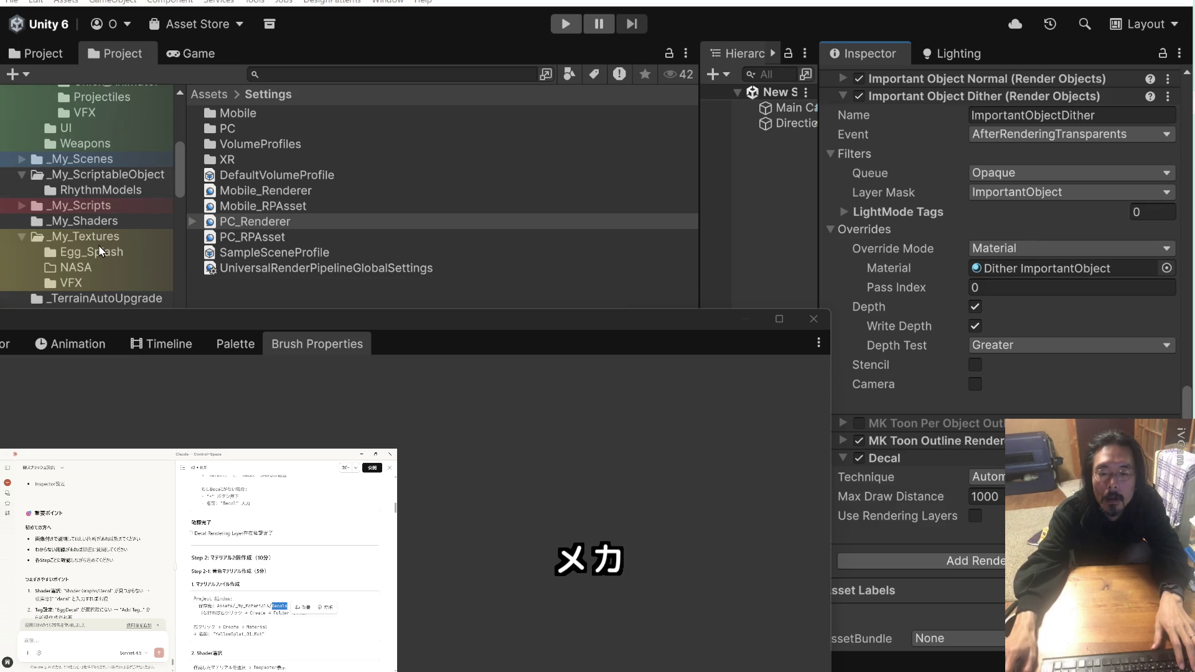
pyautogui.scroll(6, 98, 246)
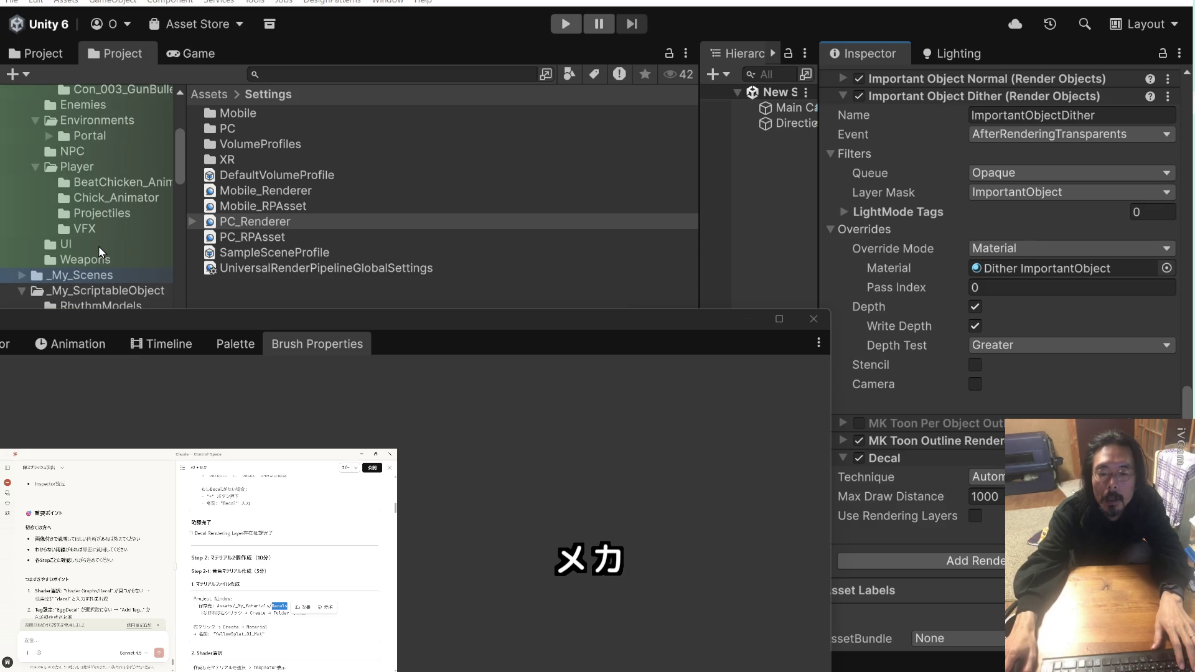
pyautogui.scroll(12, 98, 245)
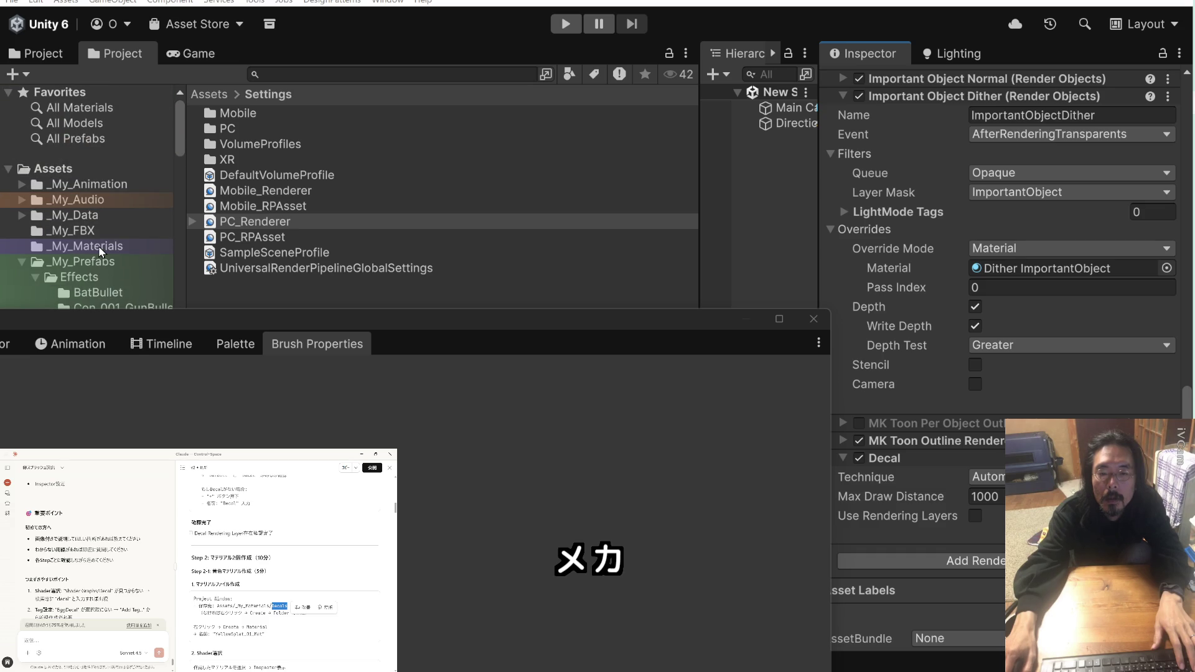
pyautogui.click(99, 245)
# Create a folder named Decals under Assets/_My_Materials and open it
pyautogui.moveTo(426, 308); pyautogui.dragTo(431, 472)
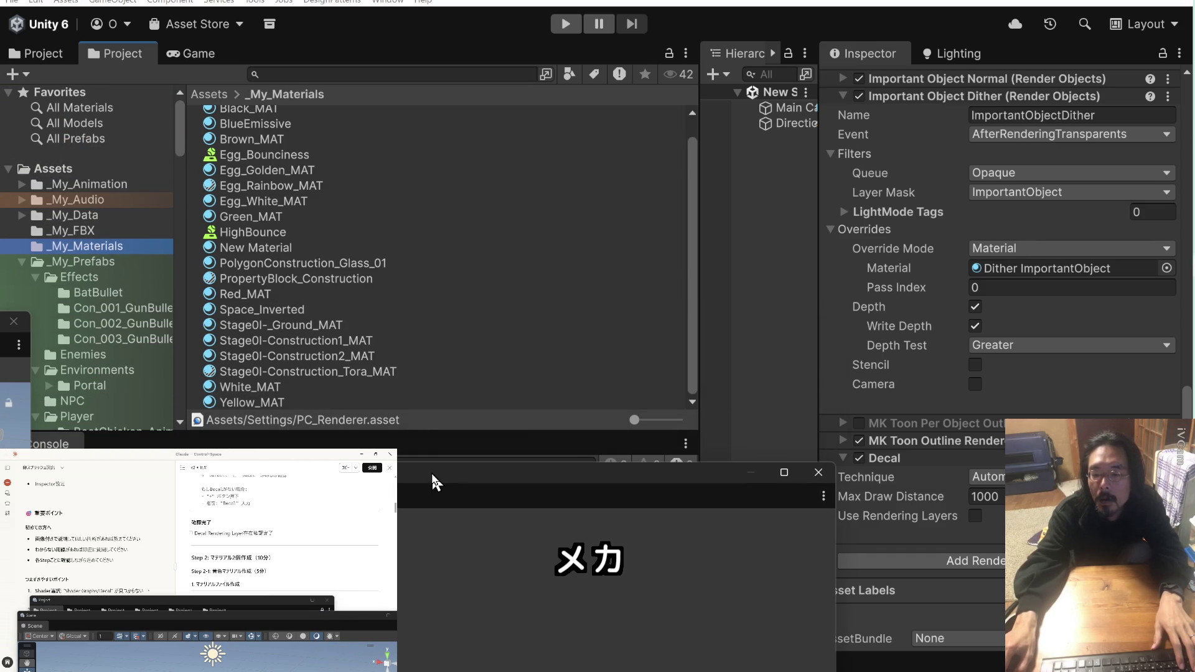
pyautogui.click(646, 421)
pyautogui.rightClick(388, 166)
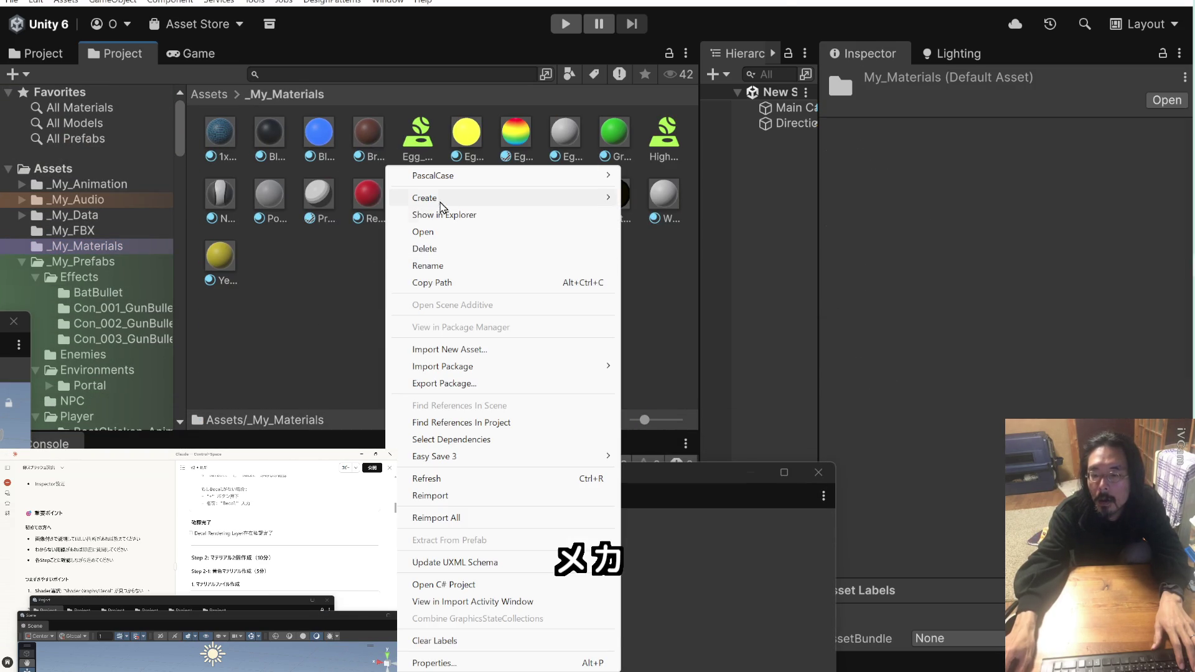
pyautogui.moveTo(472, 208)
pyautogui.click(685, 14)
pyautogui.write('Decals')
pyautogui.press('Return')
pyautogui.doubleClick(216, 130)
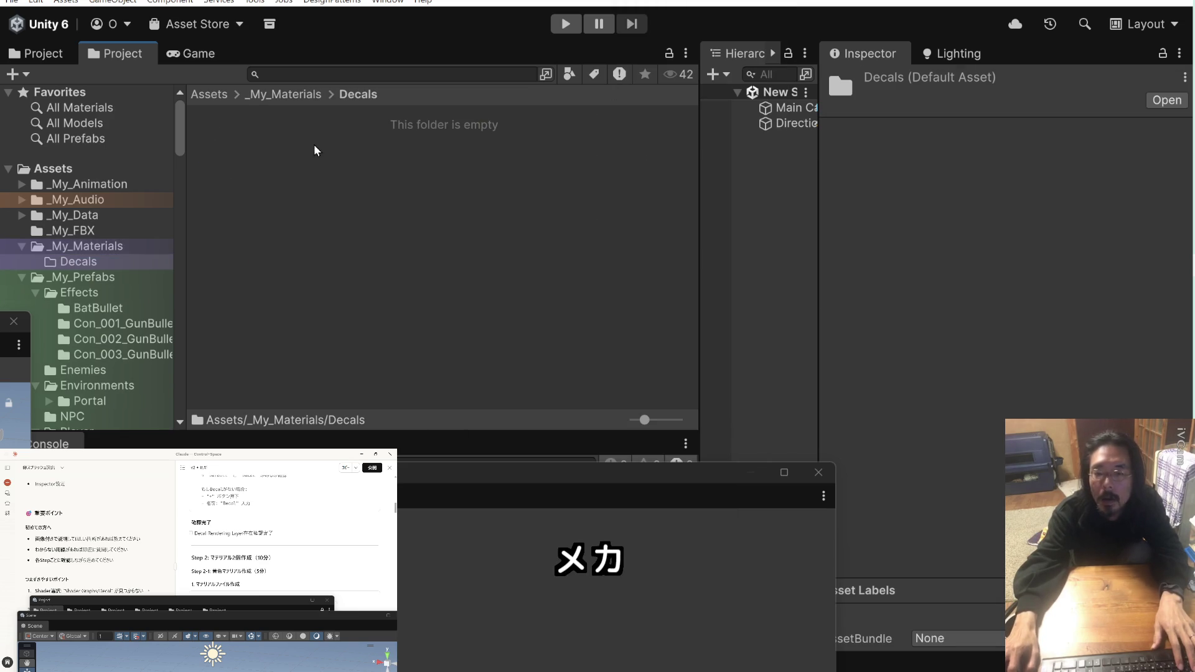
pyautogui.click(273, 559)
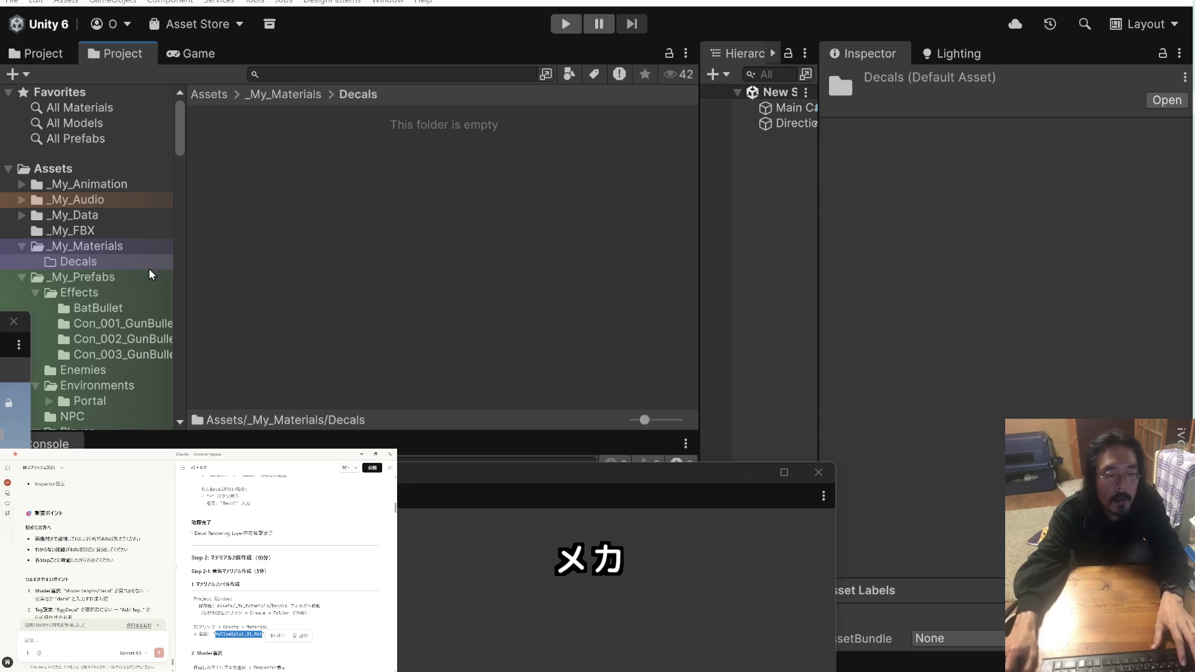
pyautogui.rightClick(288, 160)
pyautogui.moveTo(337, 189)
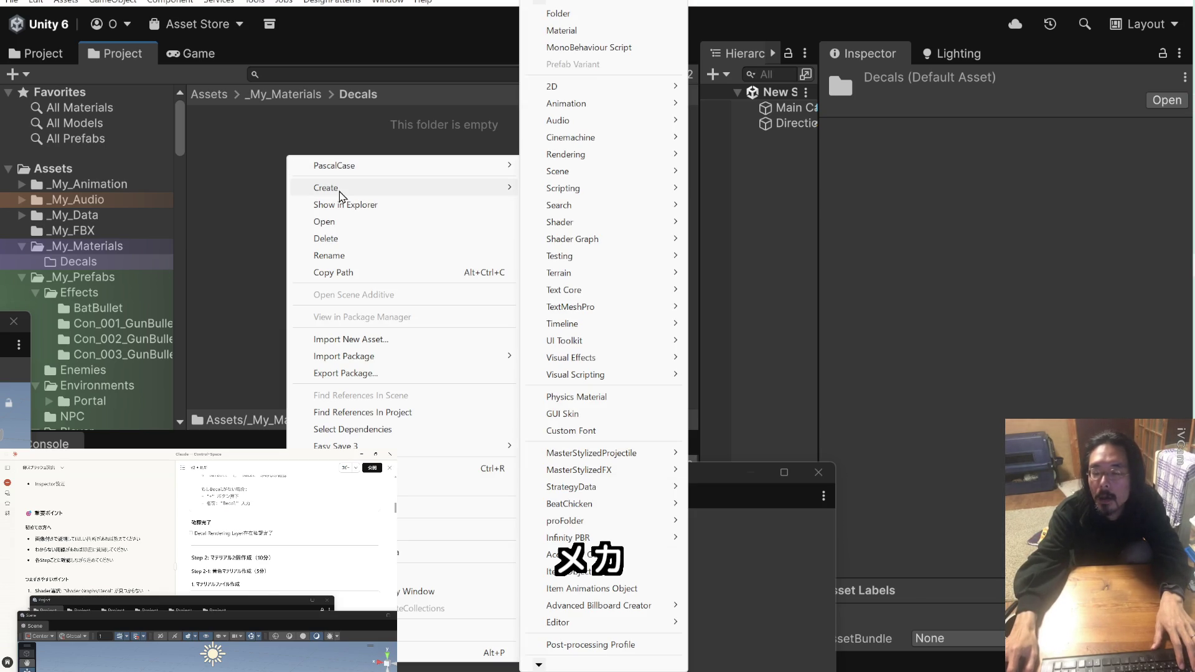
pyautogui.click(615, 35)
pyautogui.write('YellowSplat_01_Mat')
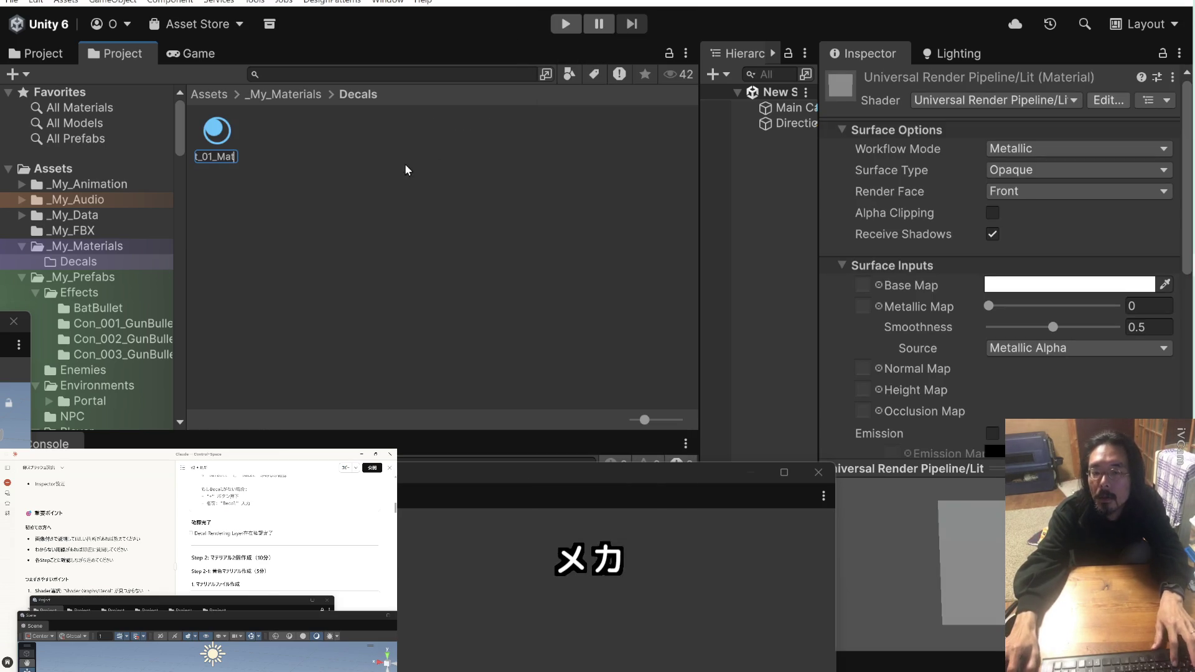
pyautogui.press('Return')
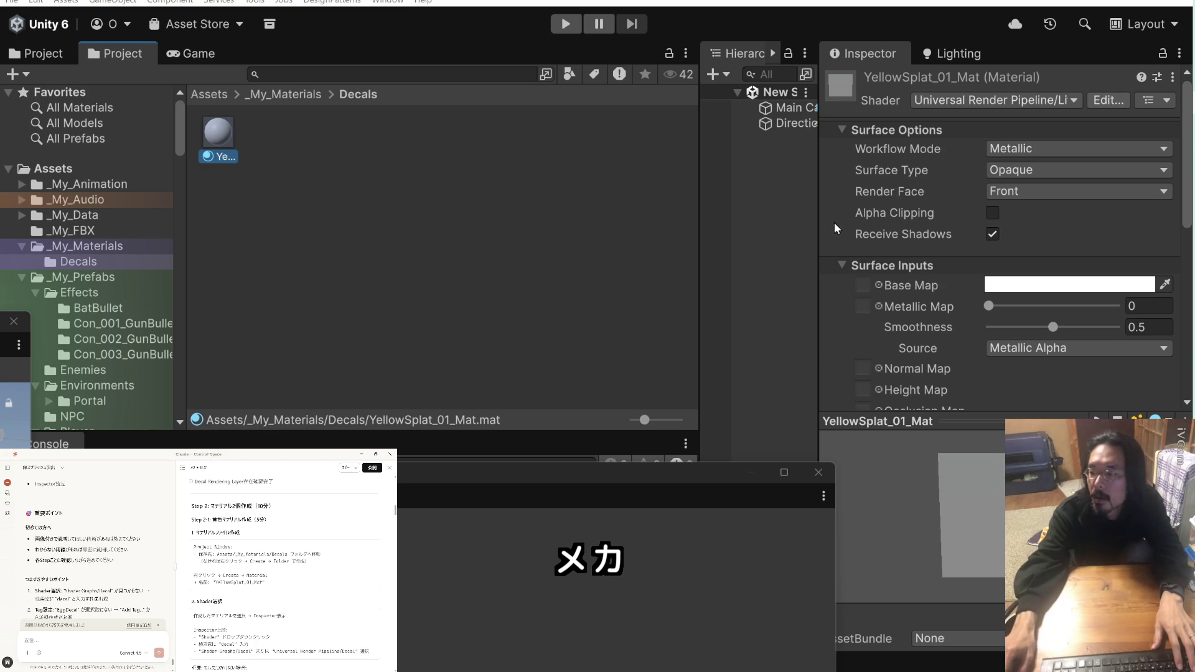
pyautogui.scroll(-10, 903, 302)
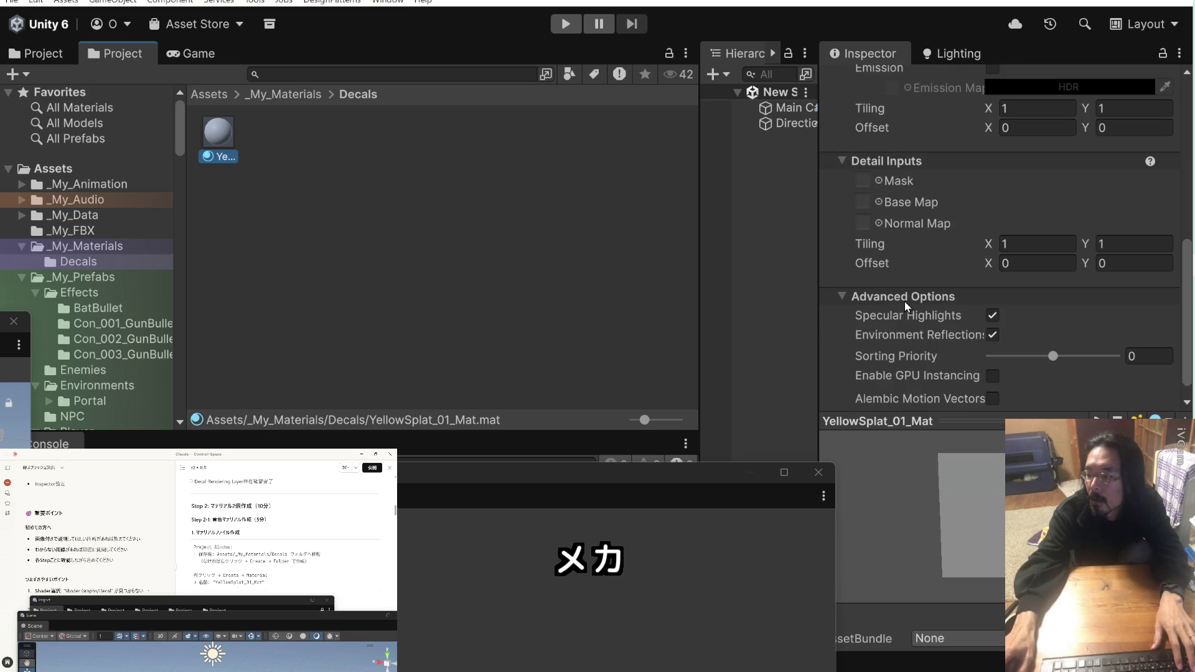
pyautogui.scroll(10, 910, 301)
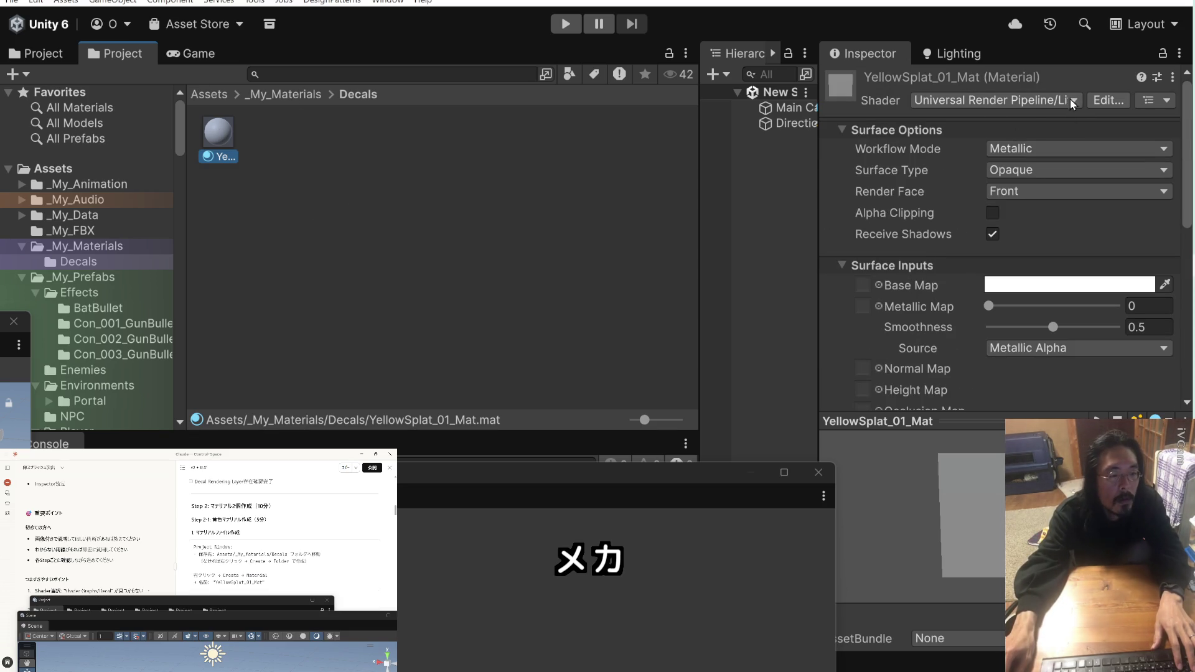
pyautogui.scroll(-5, 304, 552)
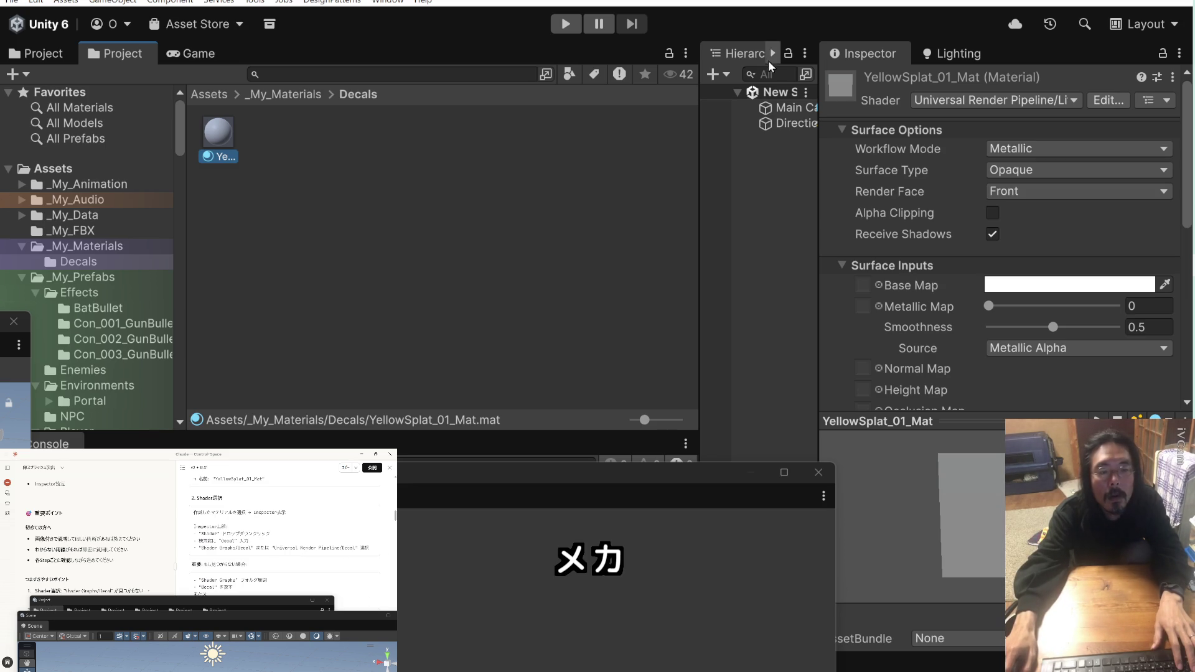
pyautogui.click(1075, 100)
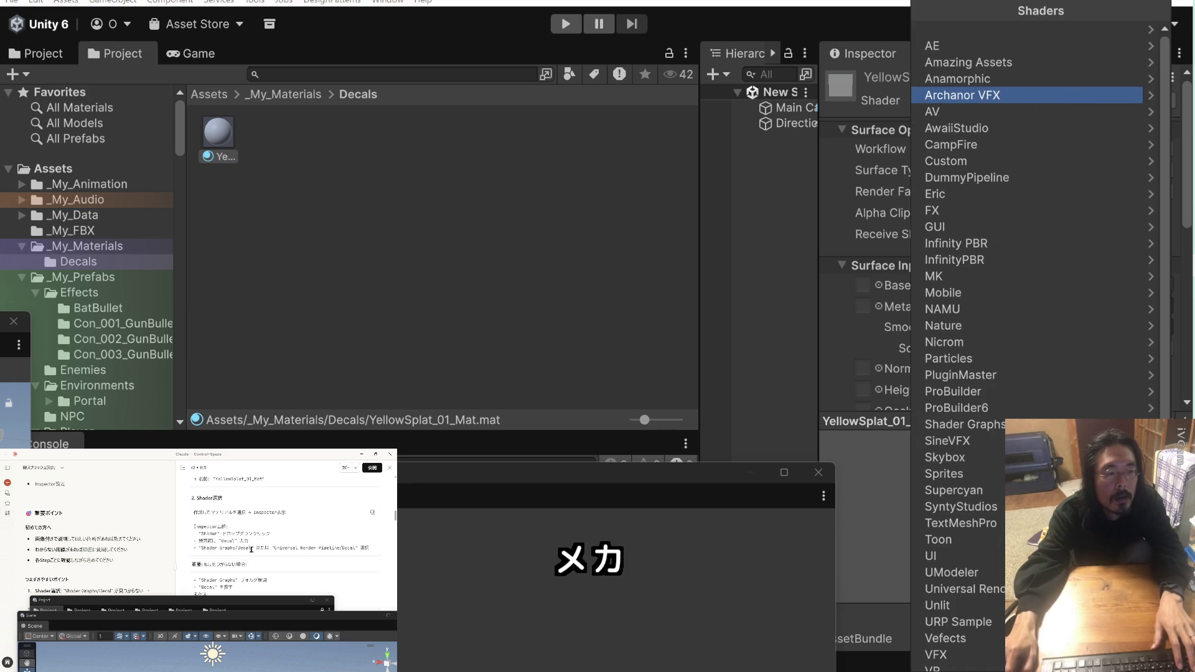
# Search the shader list for 'decal' and set YellowSplat_01_Mat to Shader Graphs/Decal
pyautogui.doubleClick(228, 541)
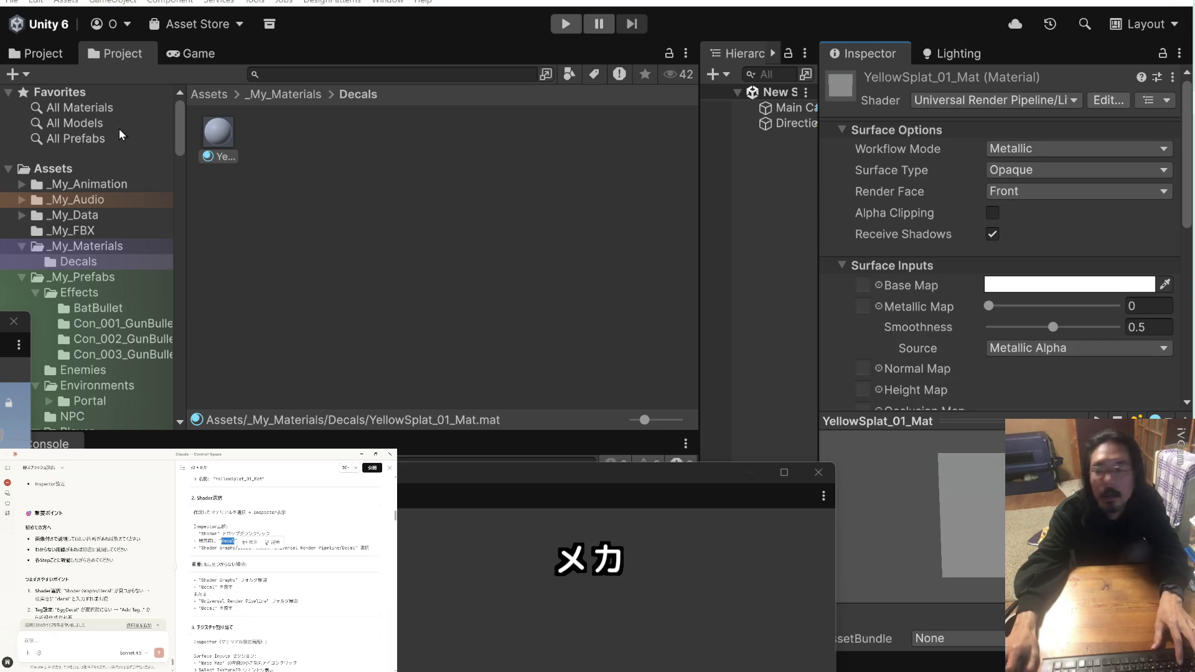
pyautogui.click(1068, 100)
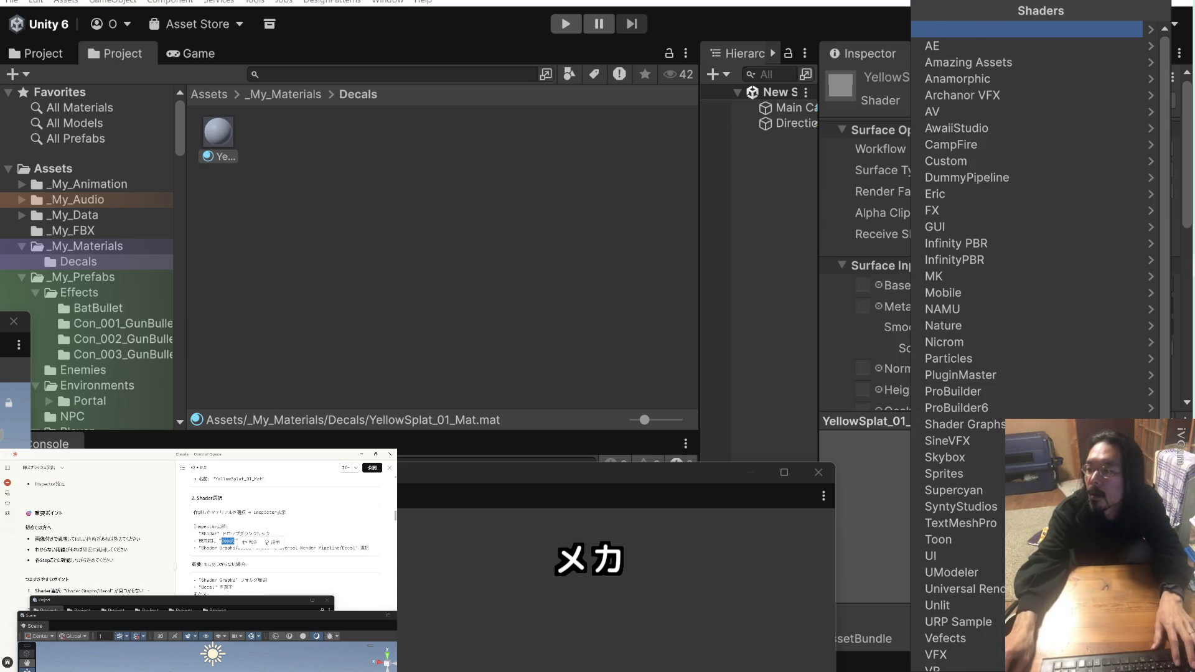
pyautogui.write('Decal')
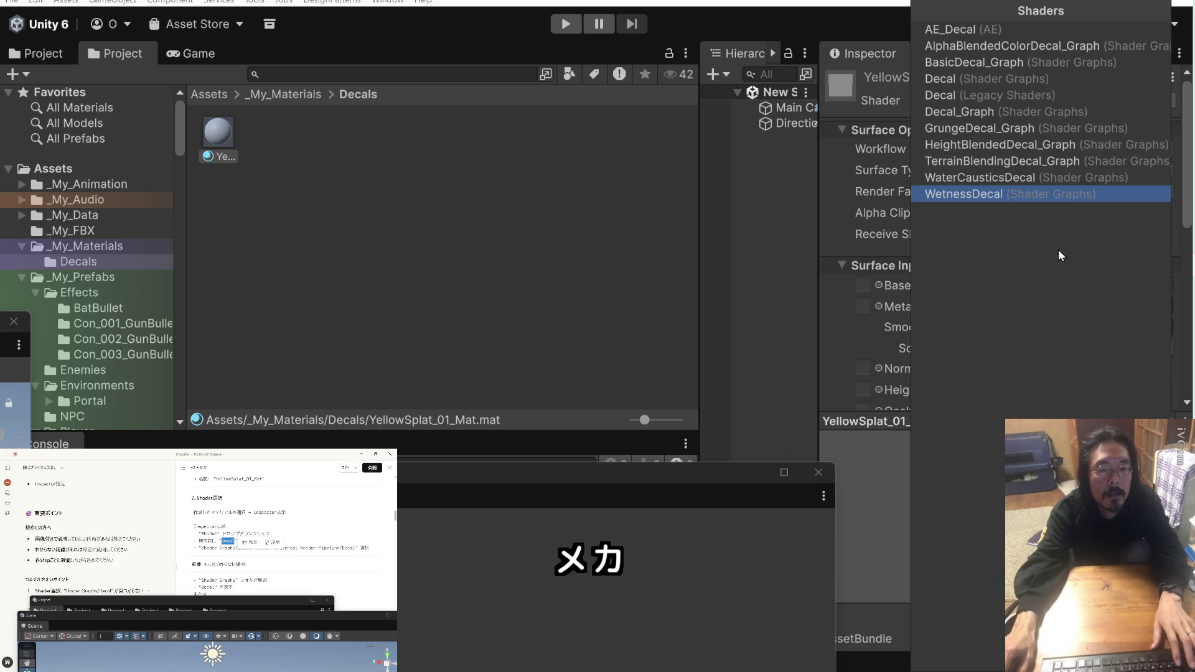
pyautogui.click(333, 561)
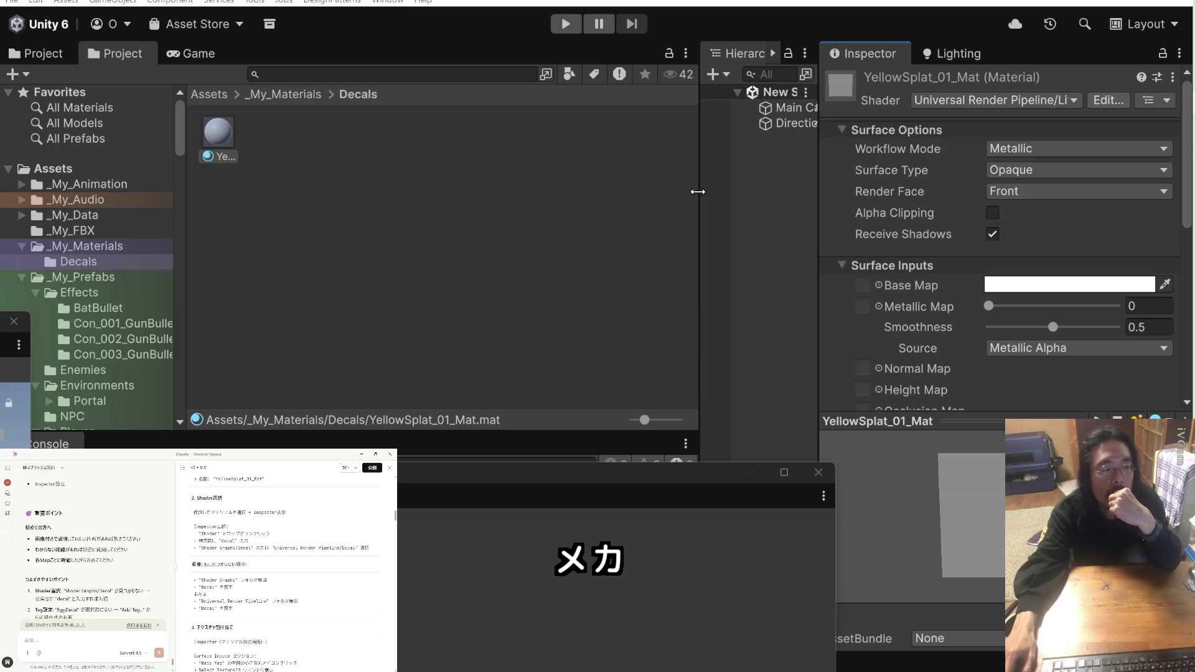
pyautogui.click(972, 100)
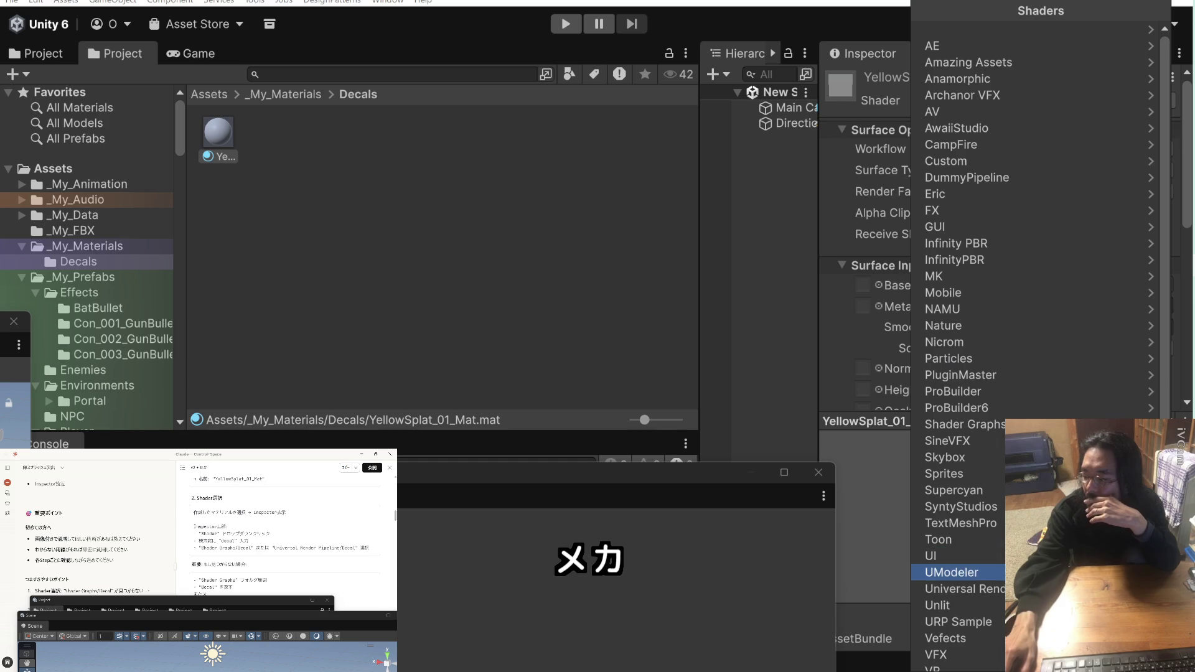
pyautogui.click(965, 588)
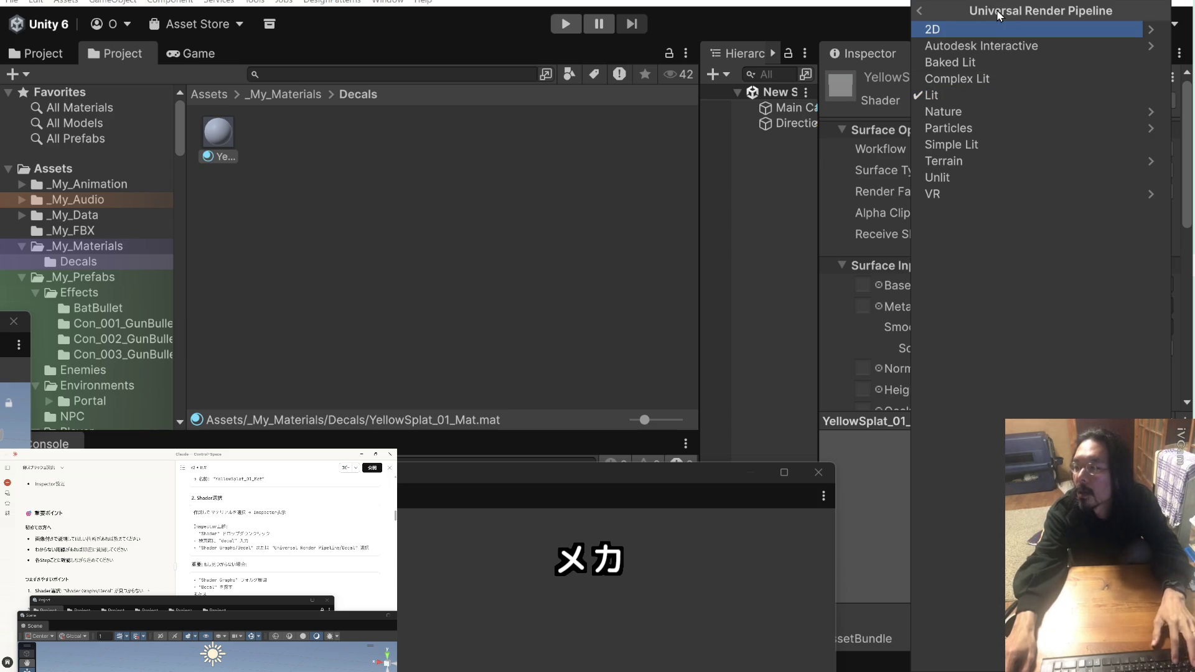
pyautogui.write('decal')
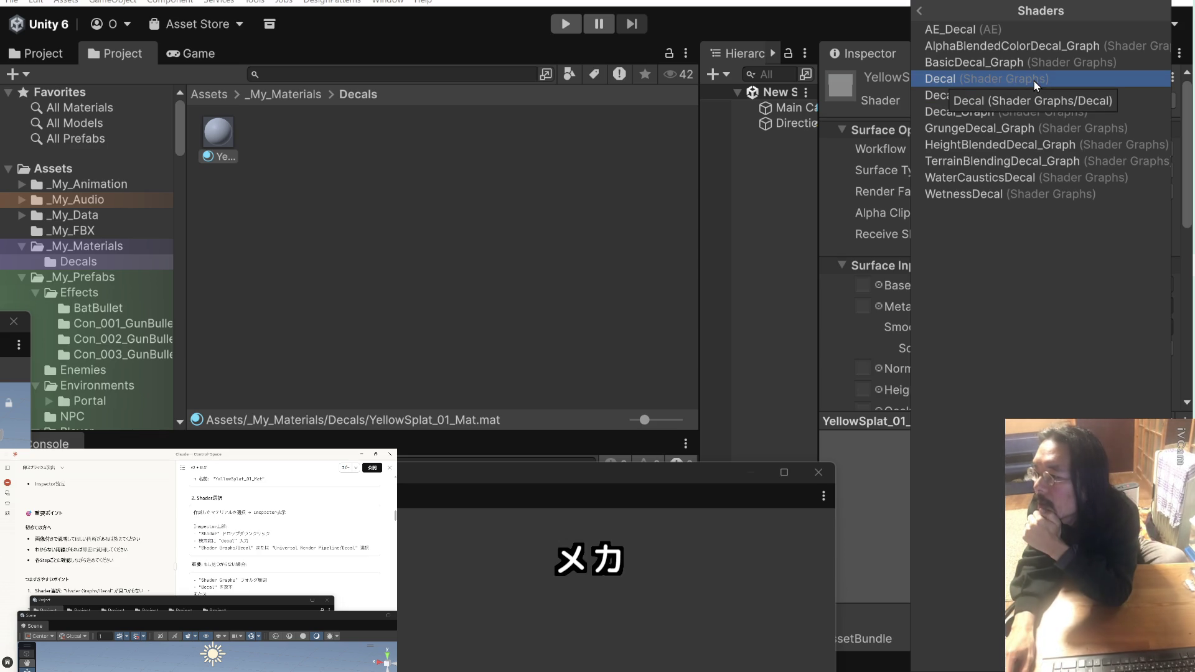
pyautogui.click(973, 80)
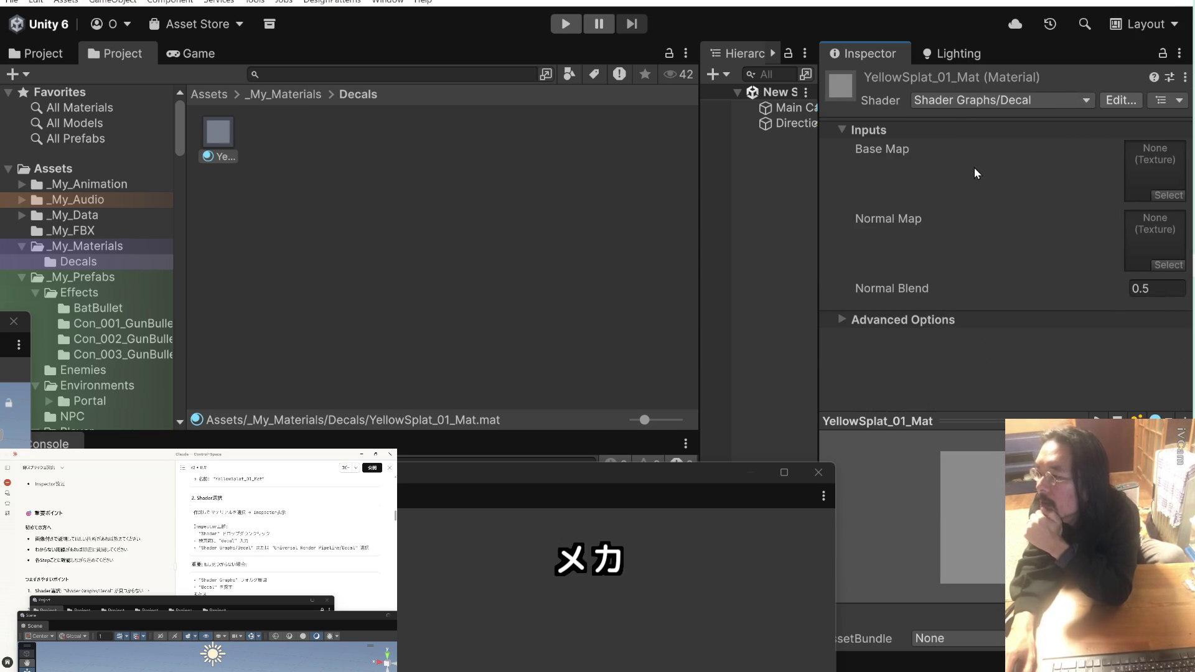
pyautogui.click(1027, 101)
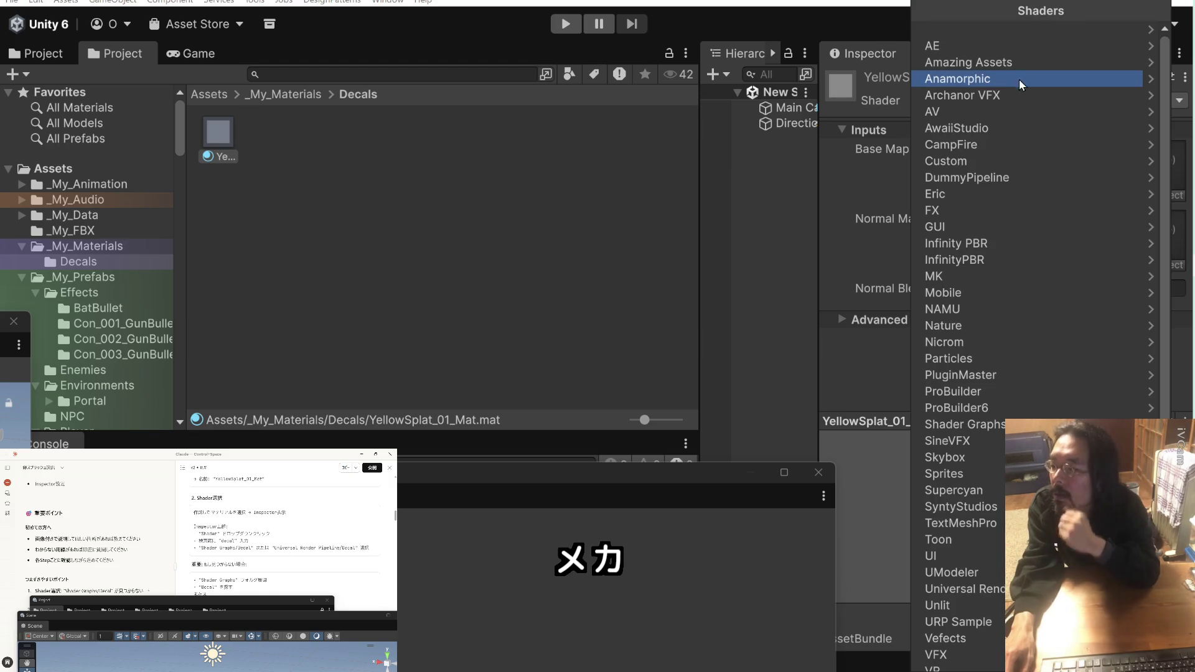
pyautogui.write('decal')
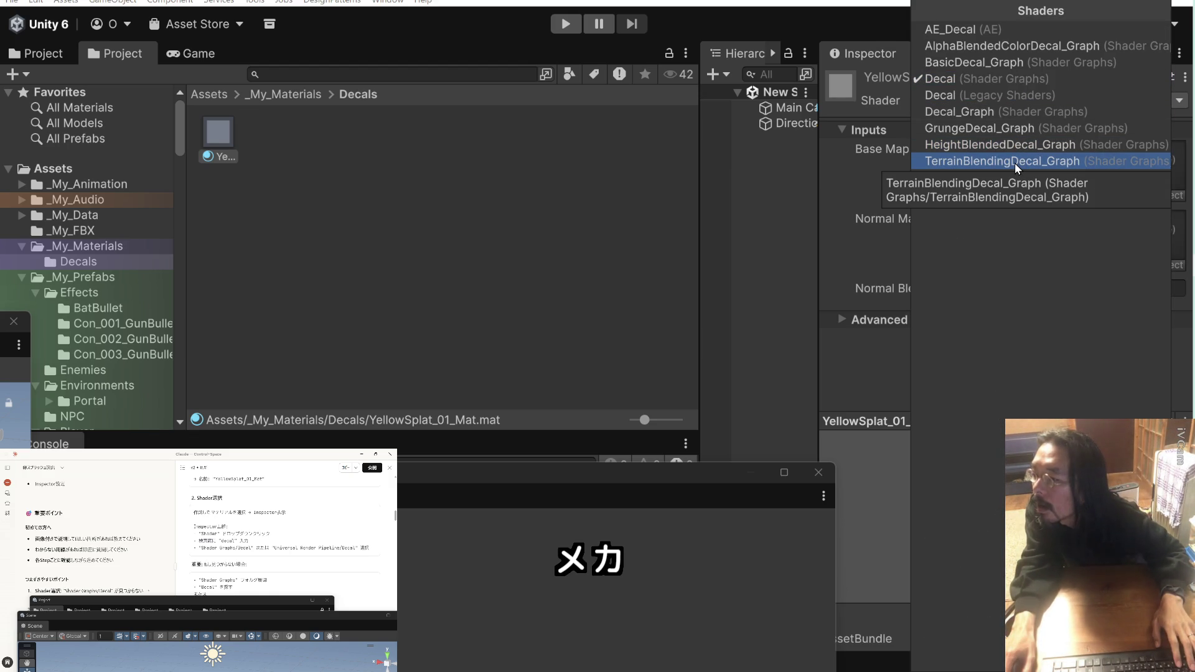
pyautogui.press('Up')
pyautogui.press('Up')
pyautogui.press('Up')
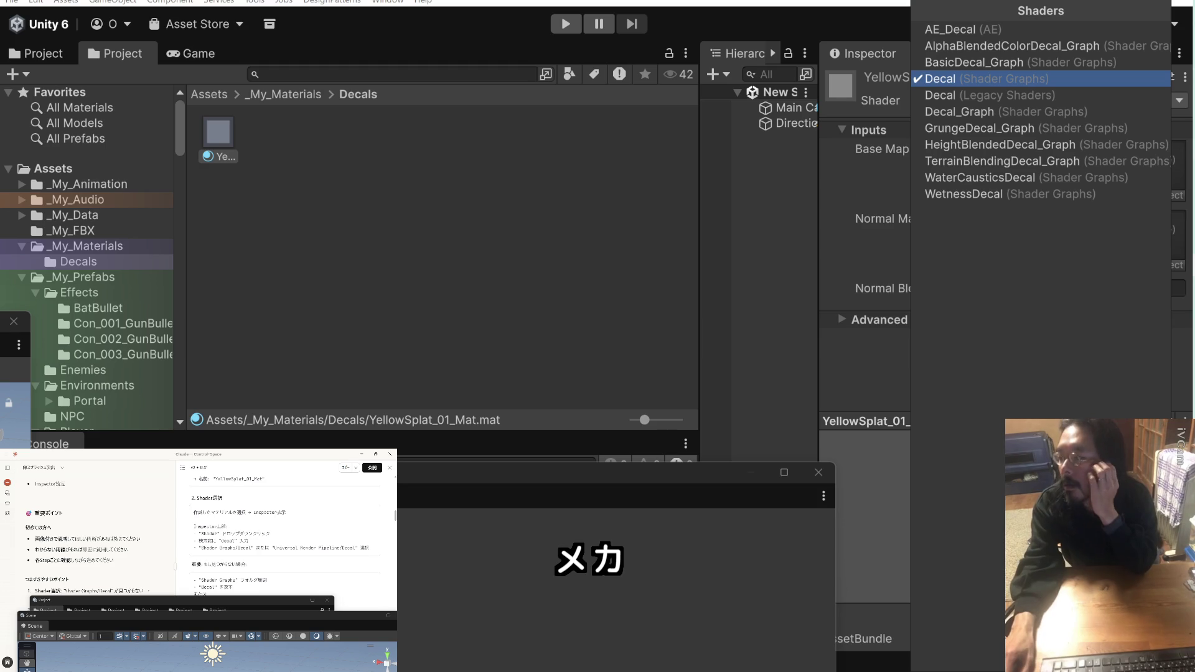
pyautogui.press('Return')
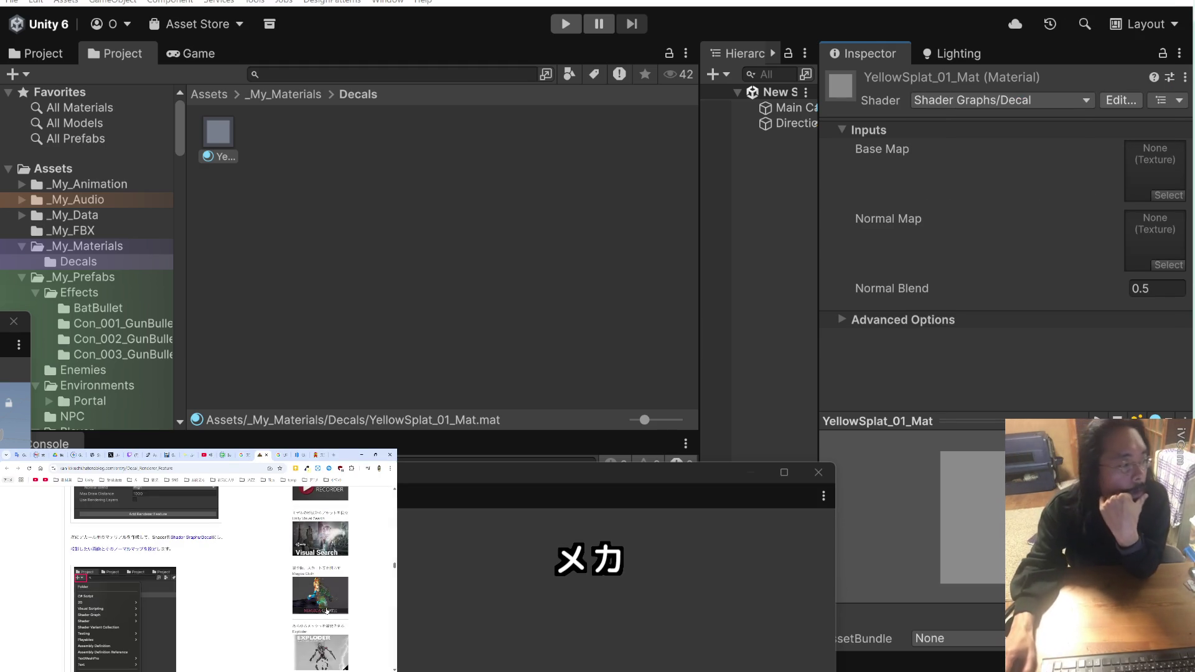
# Select the splat texture name in the chat notes and open the Base Map texture picker
pyautogui.scroll(3, 288, 602)
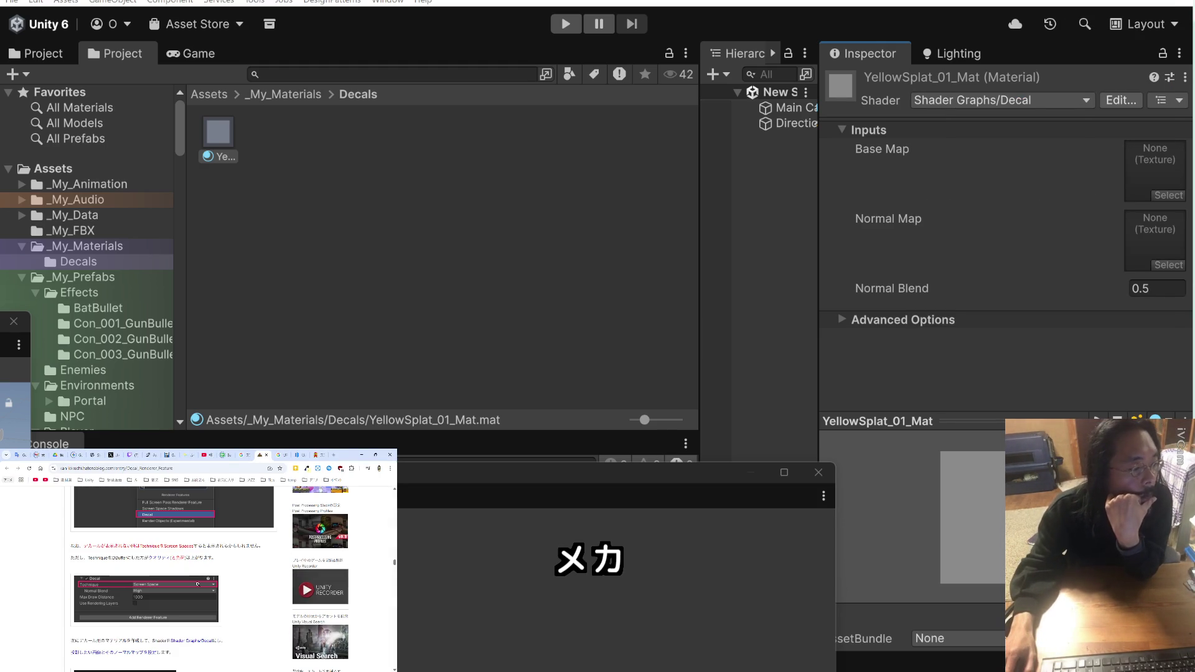
pyautogui.scroll(-3, 197, 584)
pyautogui.scroll(-6, 198, 586)
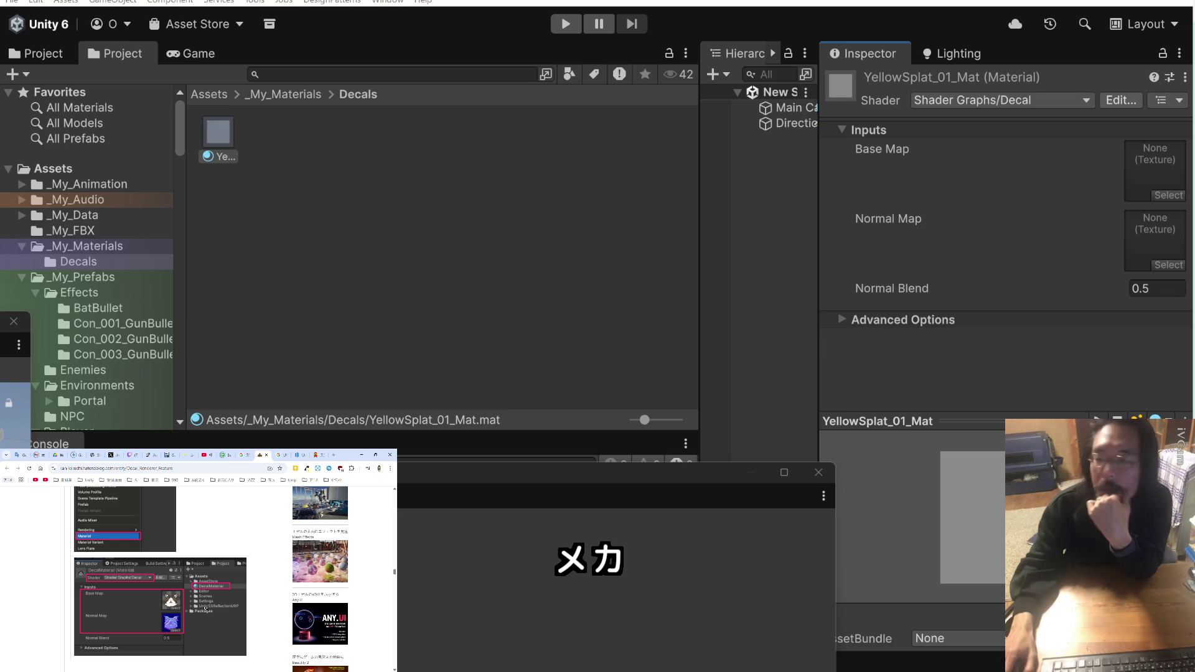
pyautogui.scroll(-3, 205, 607)
pyautogui.scroll(5, 206, 606)
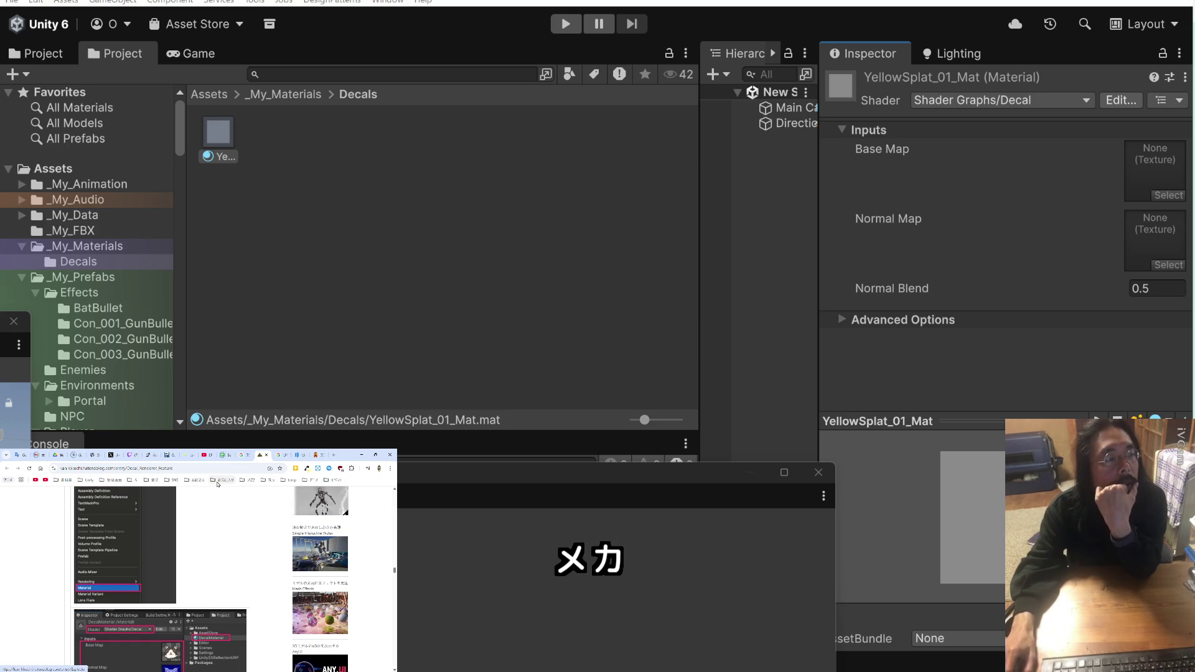
pyautogui.hotkey('alt', 'Tab')
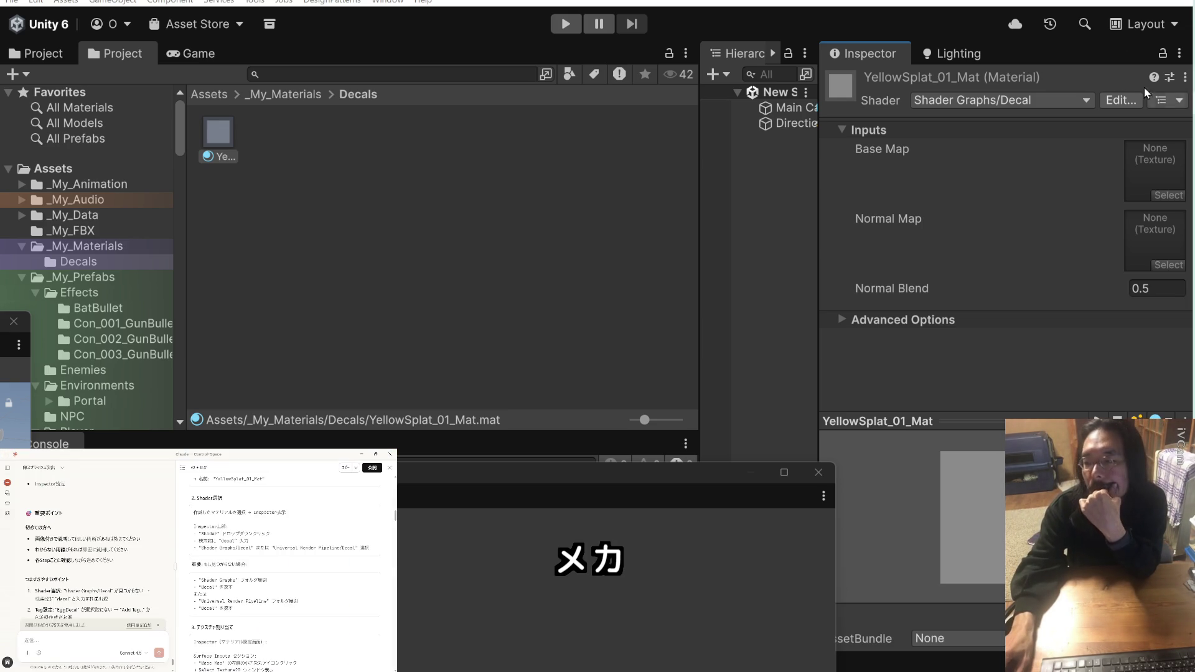
pyautogui.scroll(-1, 286, 549)
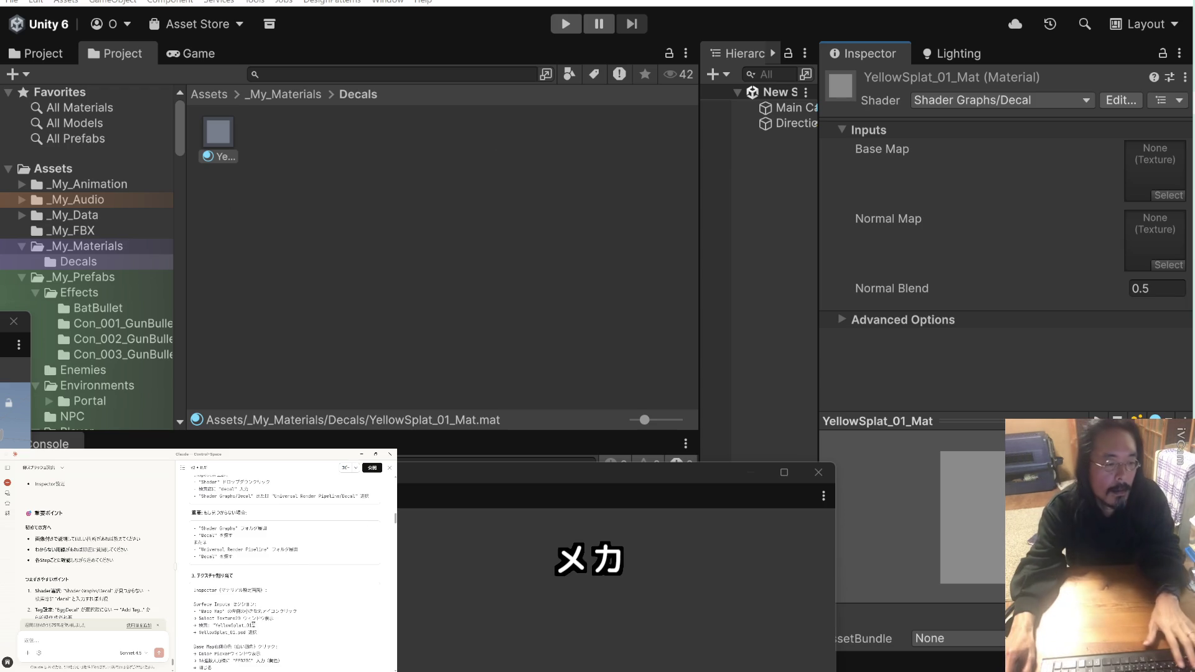
pyautogui.moveTo(253, 625); pyautogui.dragTo(231, 625)
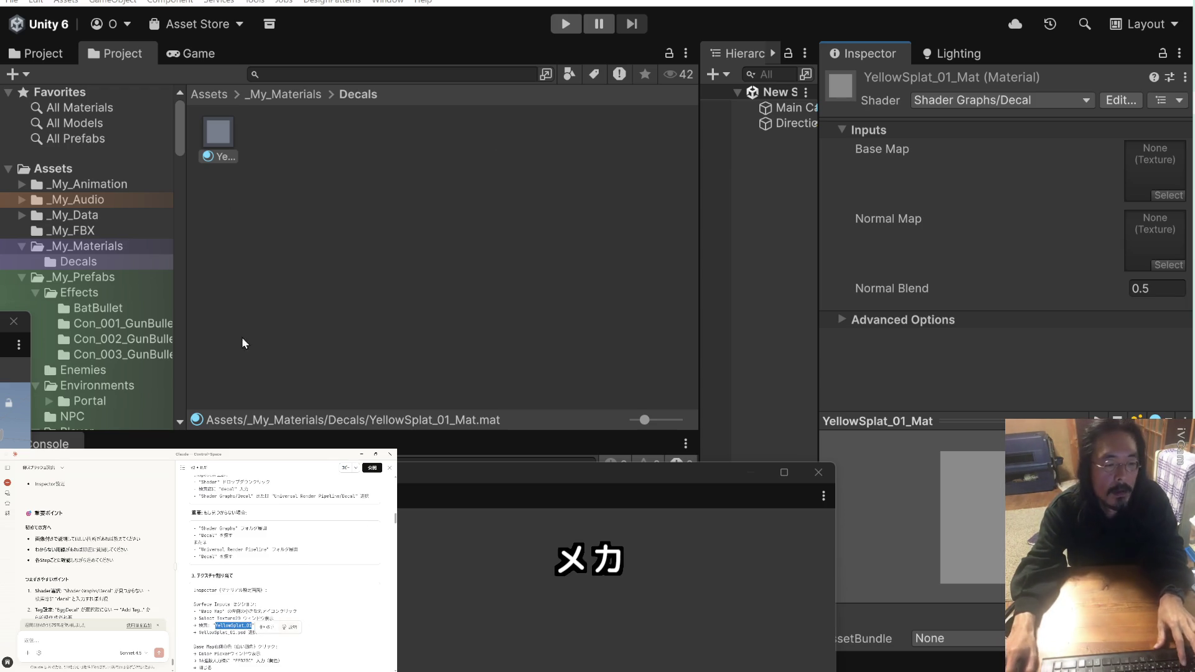
pyautogui.click(1142, 170)
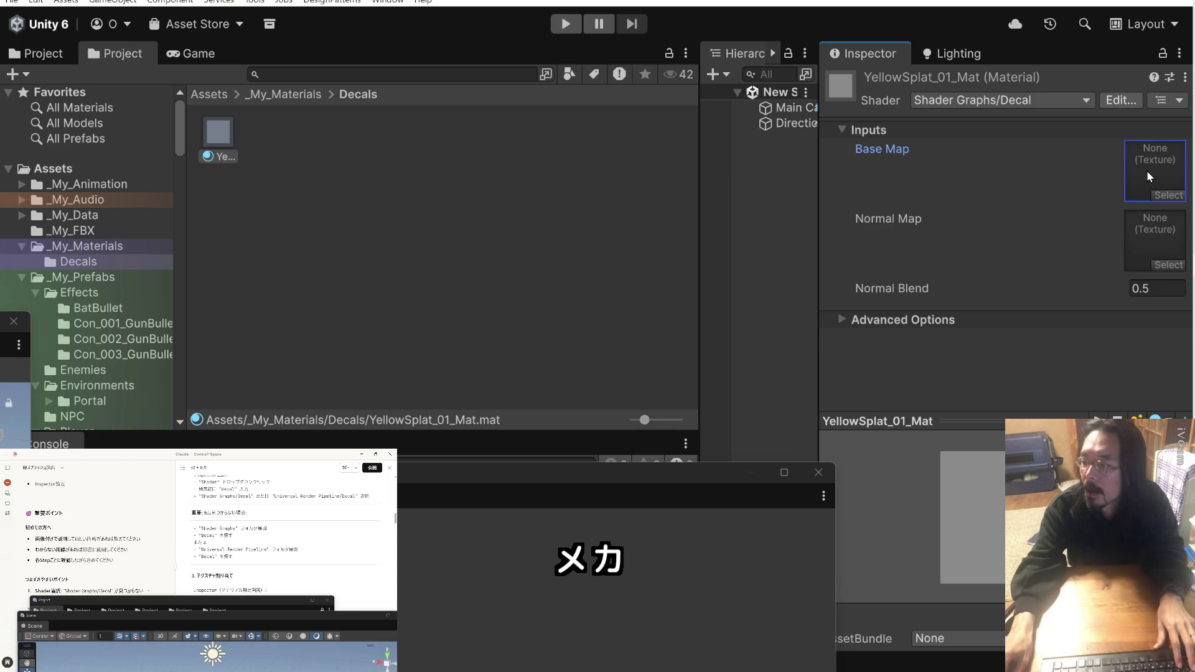
pyautogui.click(1164, 194)
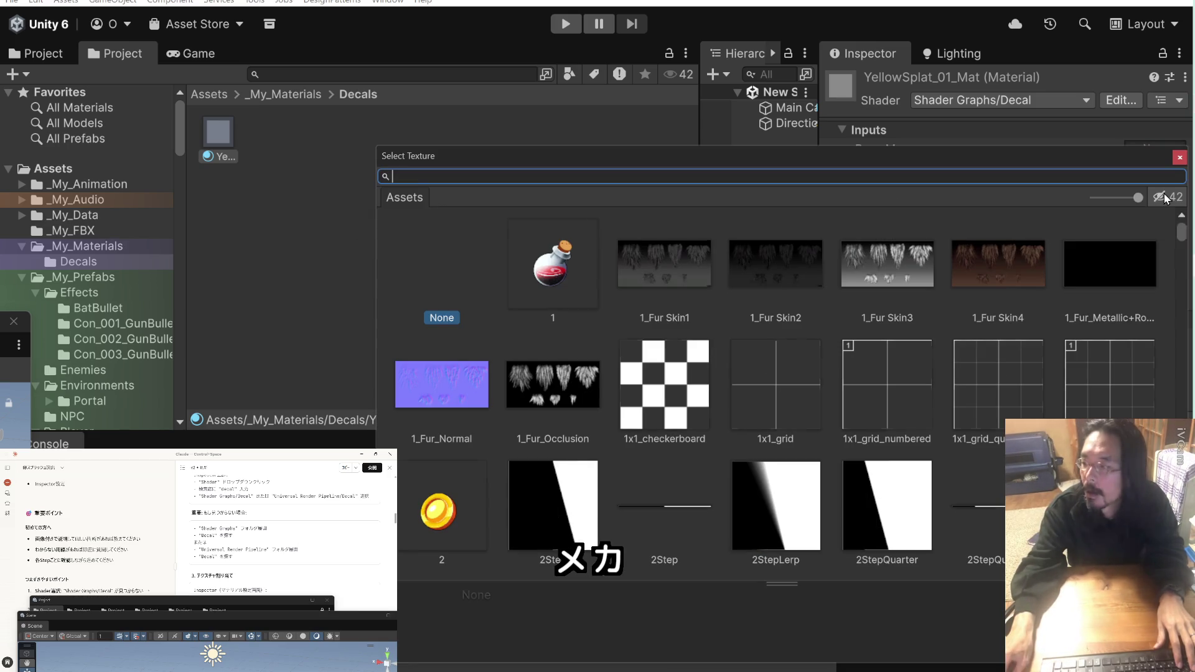
# Search the picker for YellowSplat_01 and assign it as YellowSplat_01_Mat's Base Map
pyautogui.write('YellowSplat_01')
pyautogui.click(542, 262)
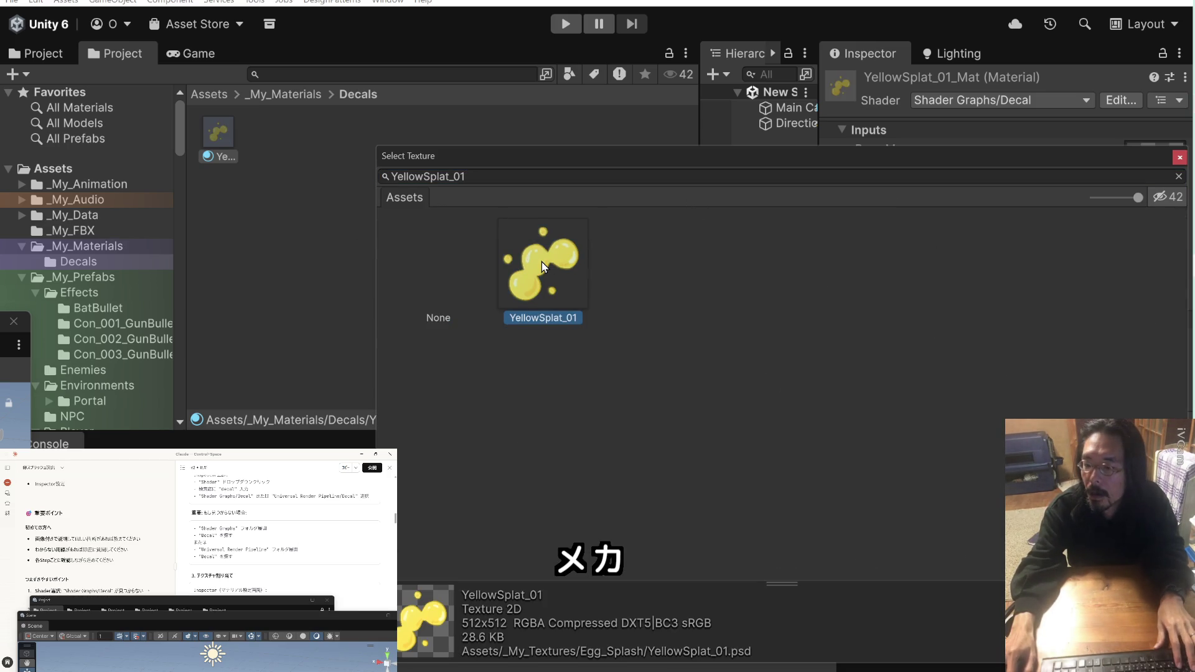
pyautogui.doubleClick(542, 262)
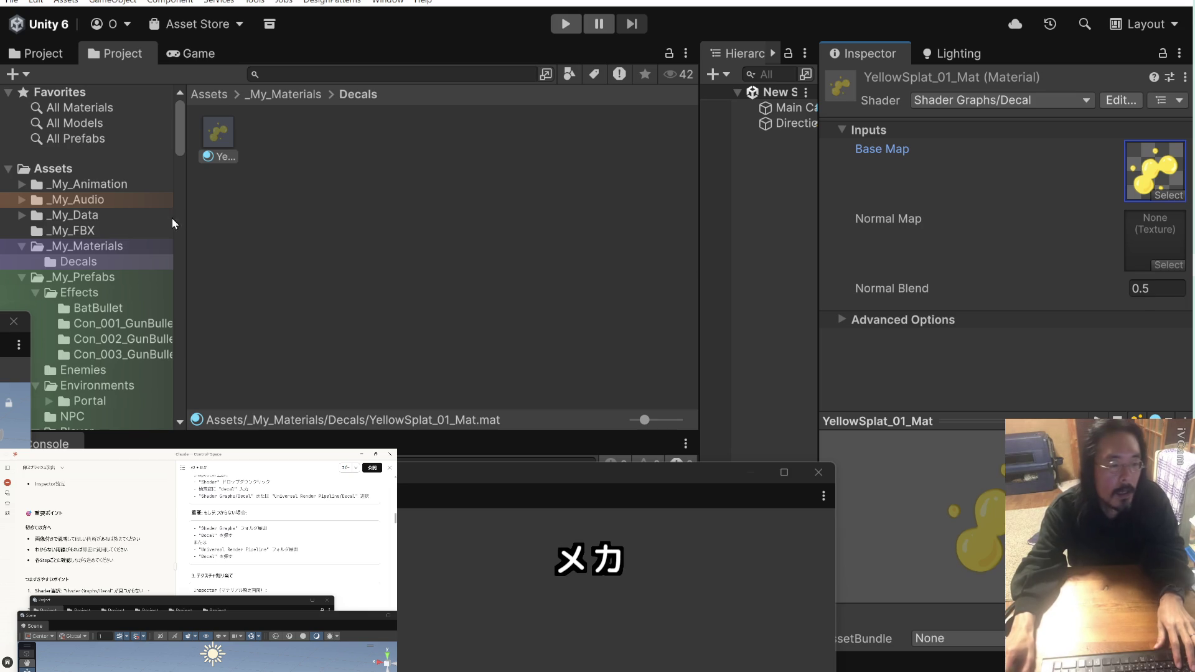
pyautogui.click(294, 574)
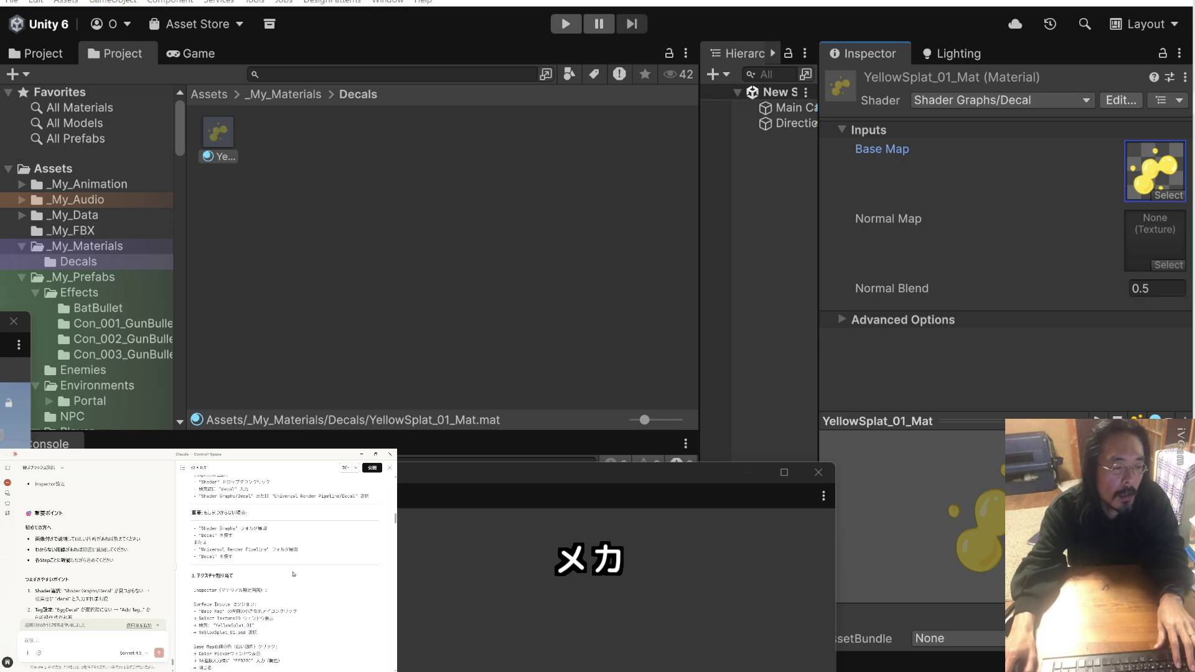
pyautogui.scroll(-2, 293, 574)
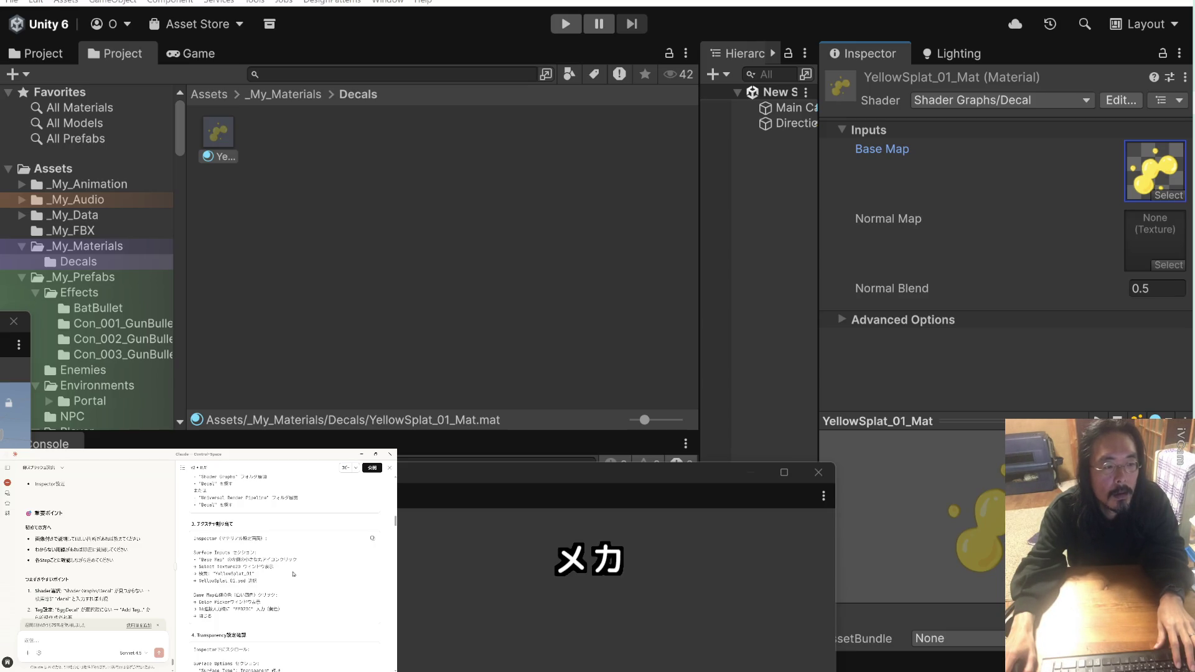
pyautogui.scroll(-2, 293, 574)
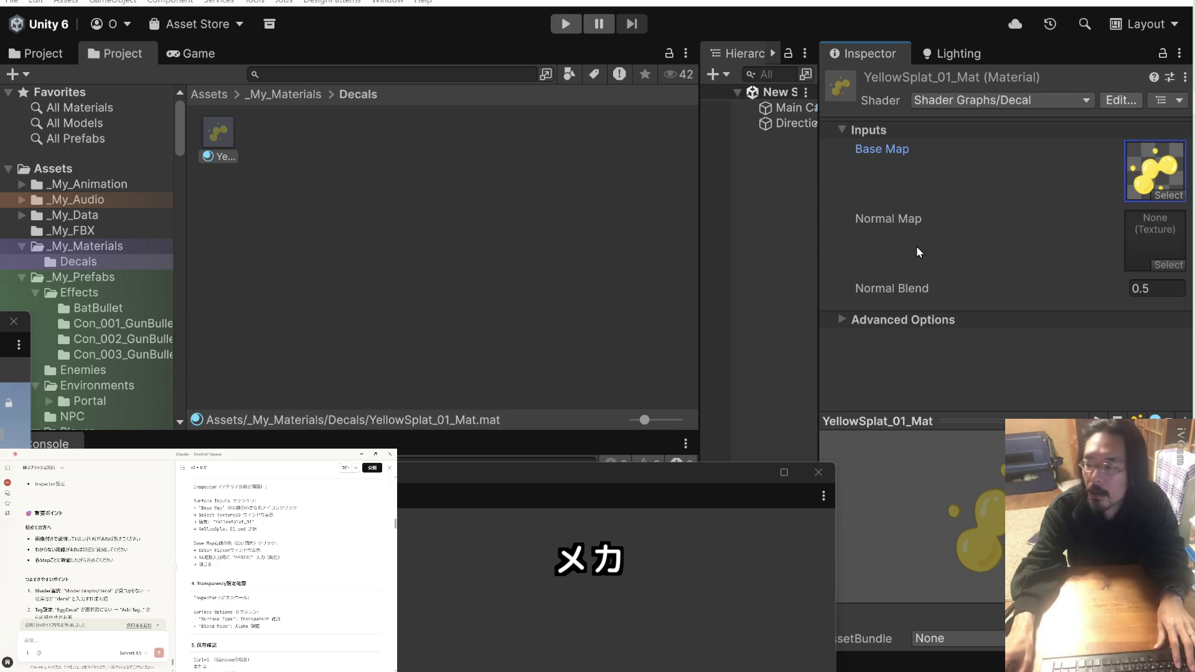
# Expand YellowSplat_01_Mat's advanced options and review its settings
pyautogui.click(842, 319)
pyautogui.scroll(1, 891, 274)
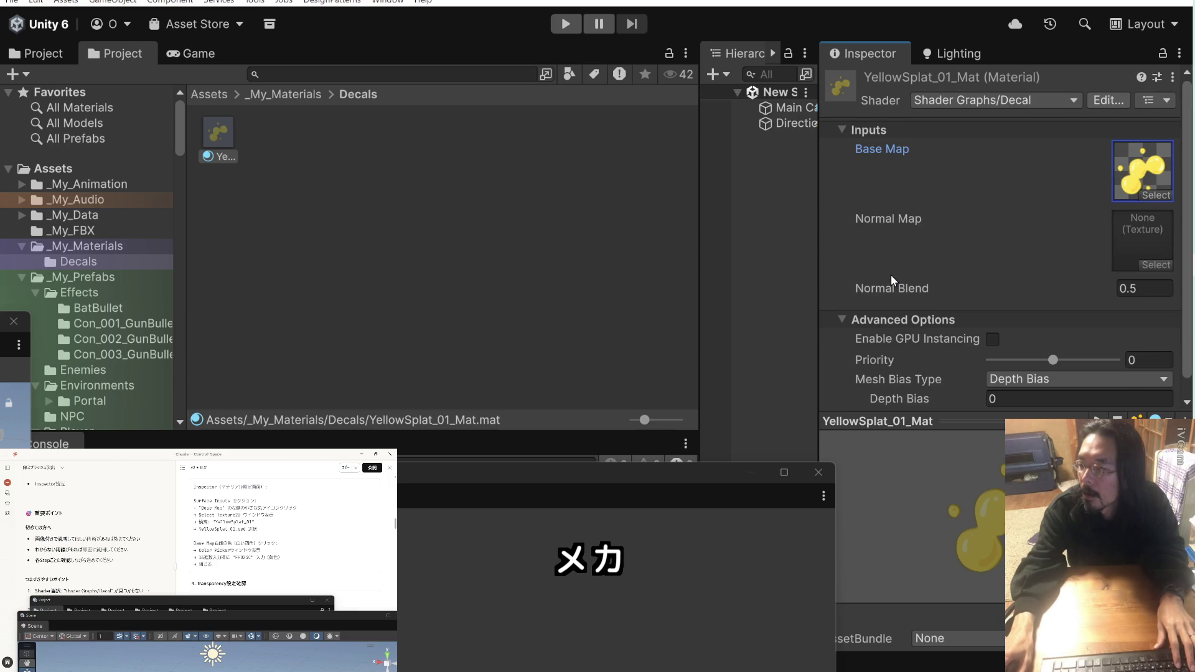
pyautogui.scroll(-1, 891, 274)
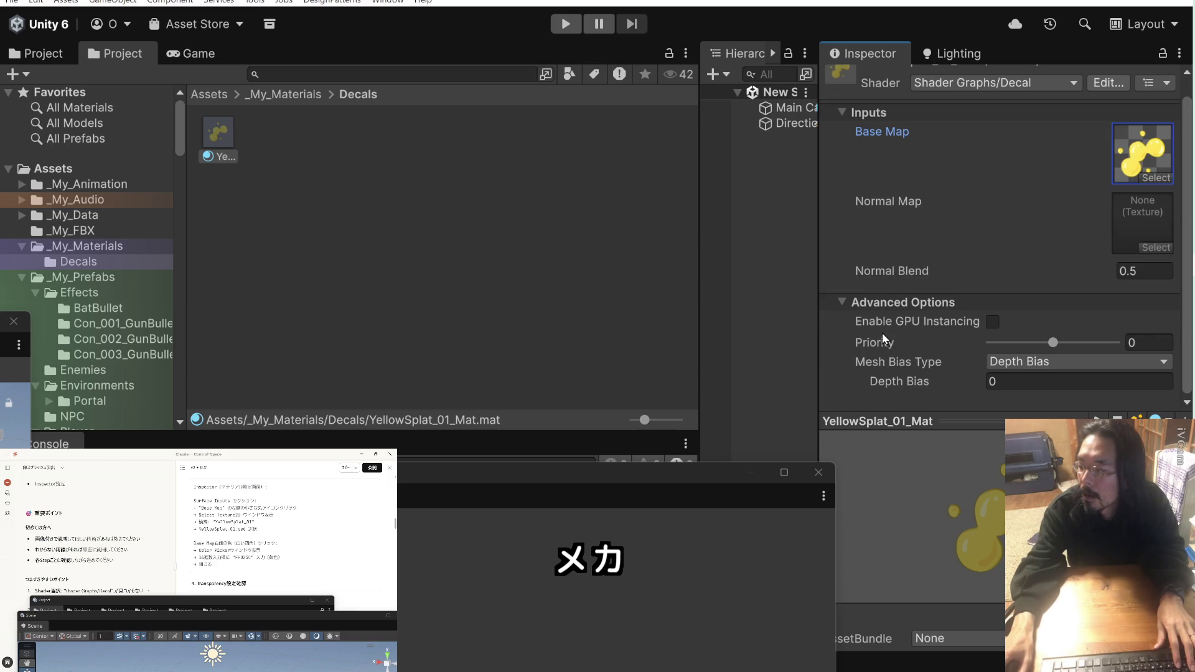
pyautogui.moveTo(913, 366)
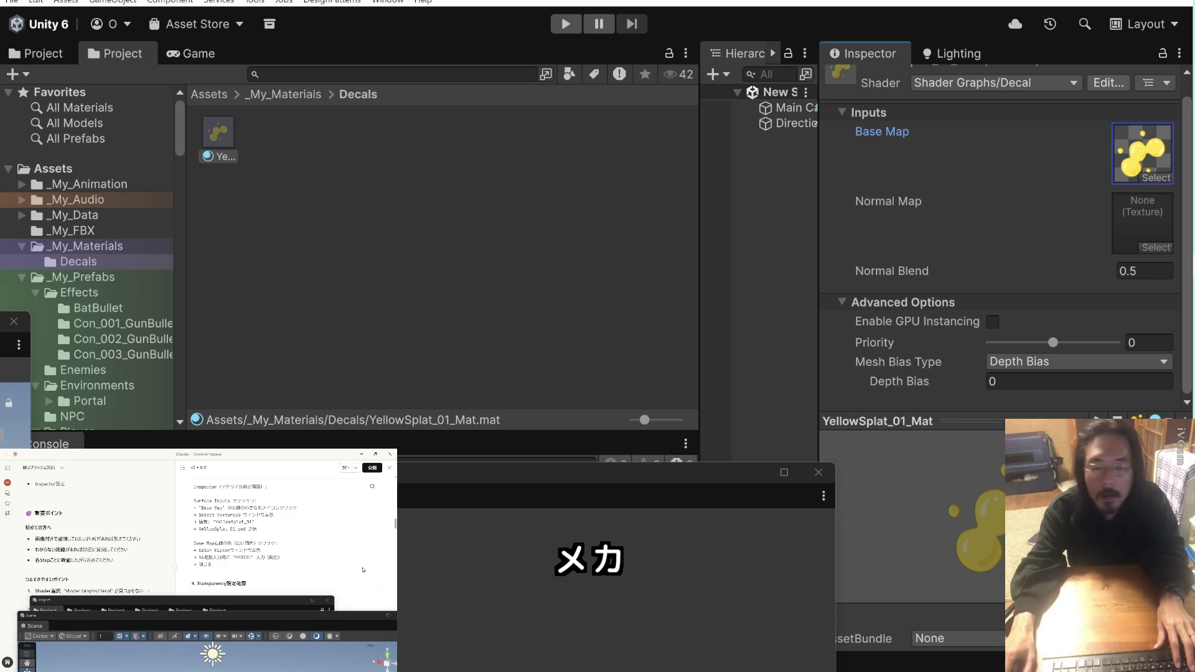
pyautogui.scroll(-5, 341, 562)
pyautogui.scroll(2, 340, 562)
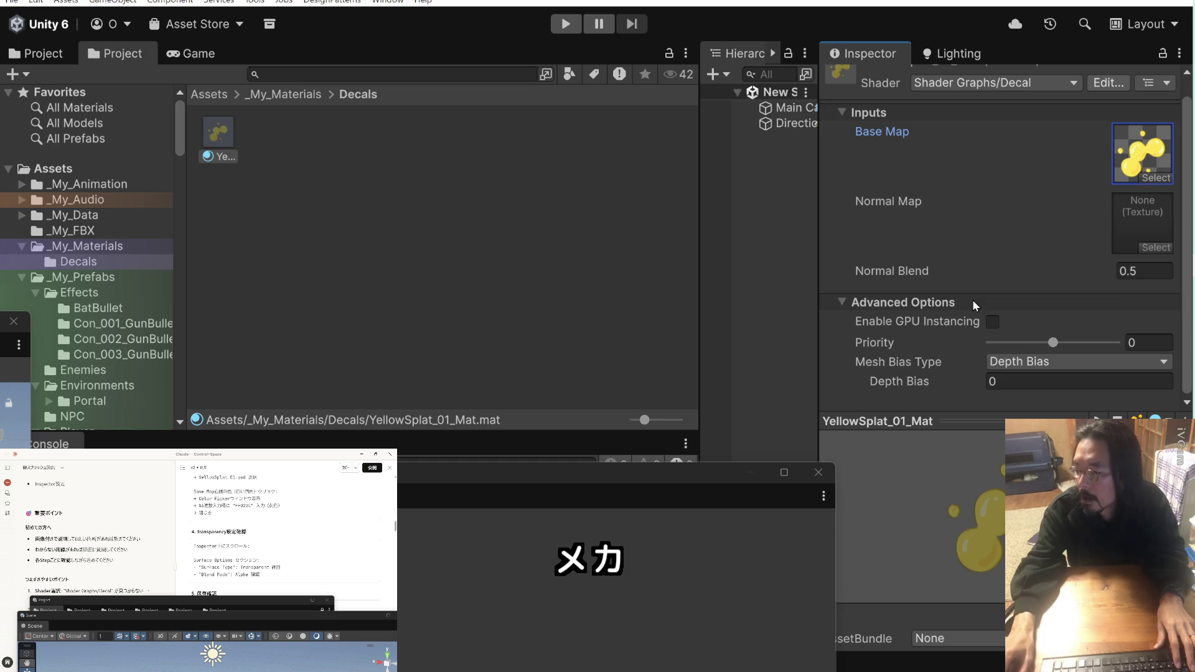
# Keep YellowSplat_01 as Base Map and reveal it in the Egg_Splash textures folder
pyautogui.click(1166, 179)
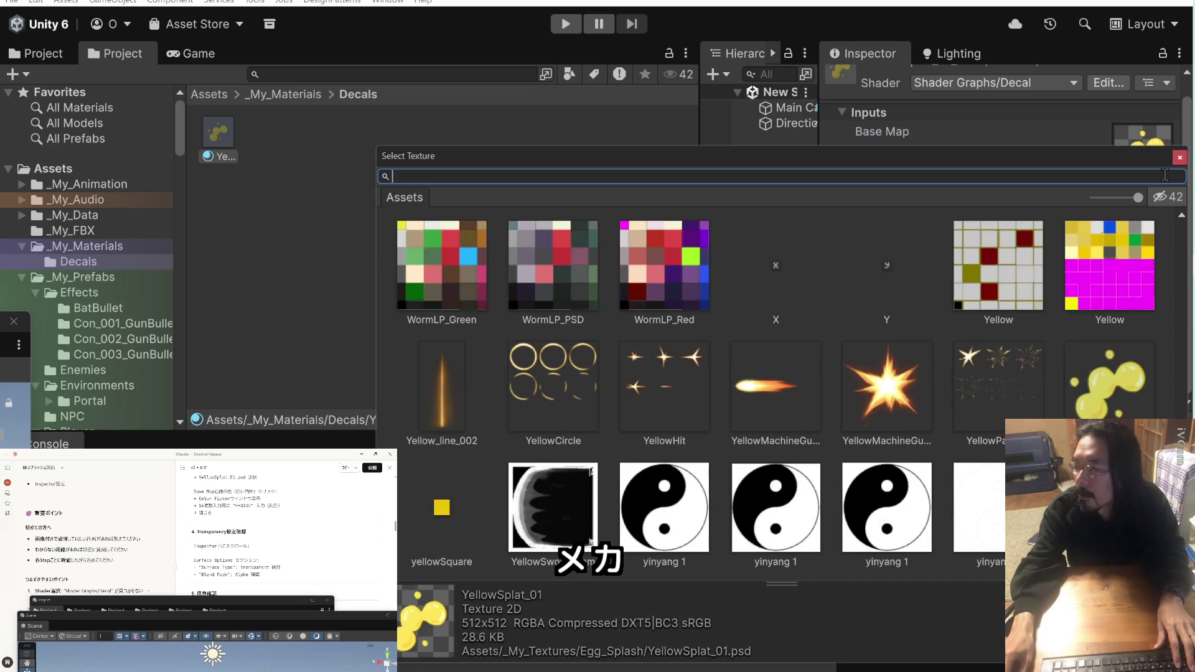
pyautogui.click(1179, 157)
pyautogui.click(1153, 153)
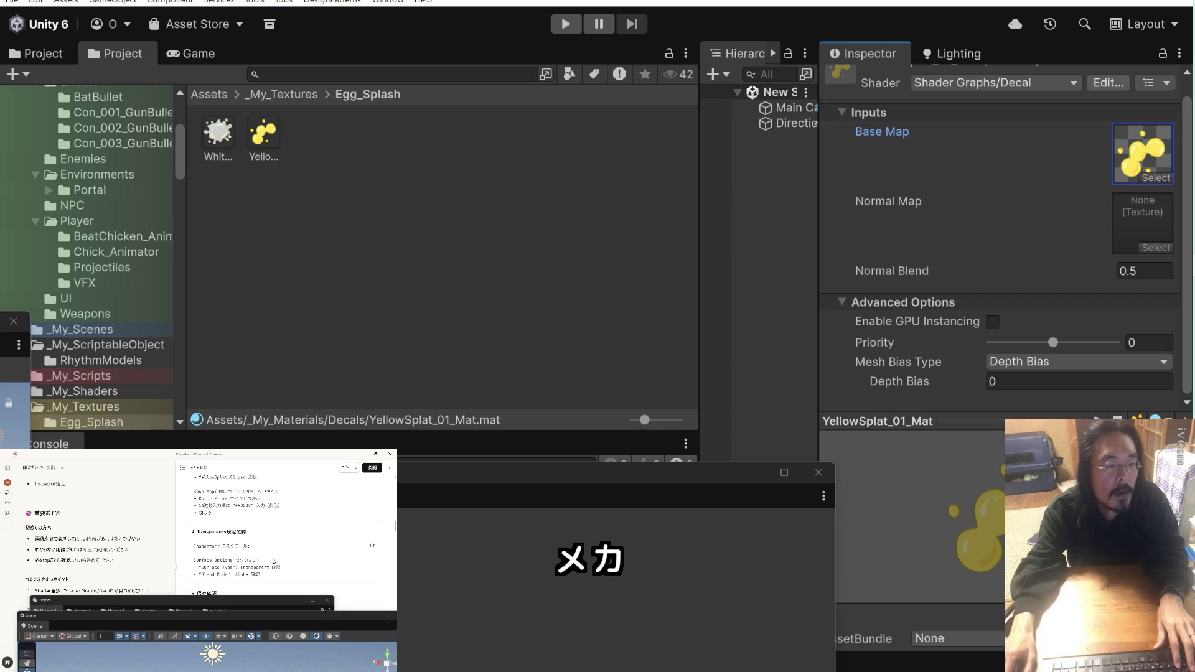
pyautogui.scroll(-3, 275, 562)
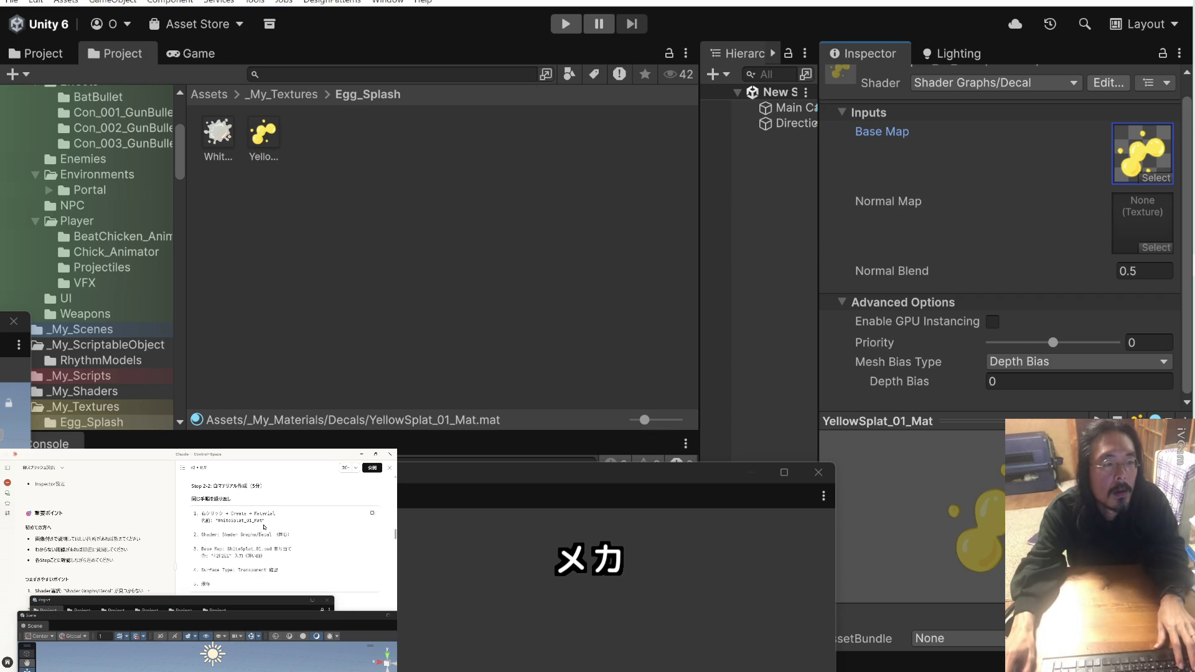
pyautogui.scroll(-2, 263, 520)
pyautogui.doubleClick(262, 520)
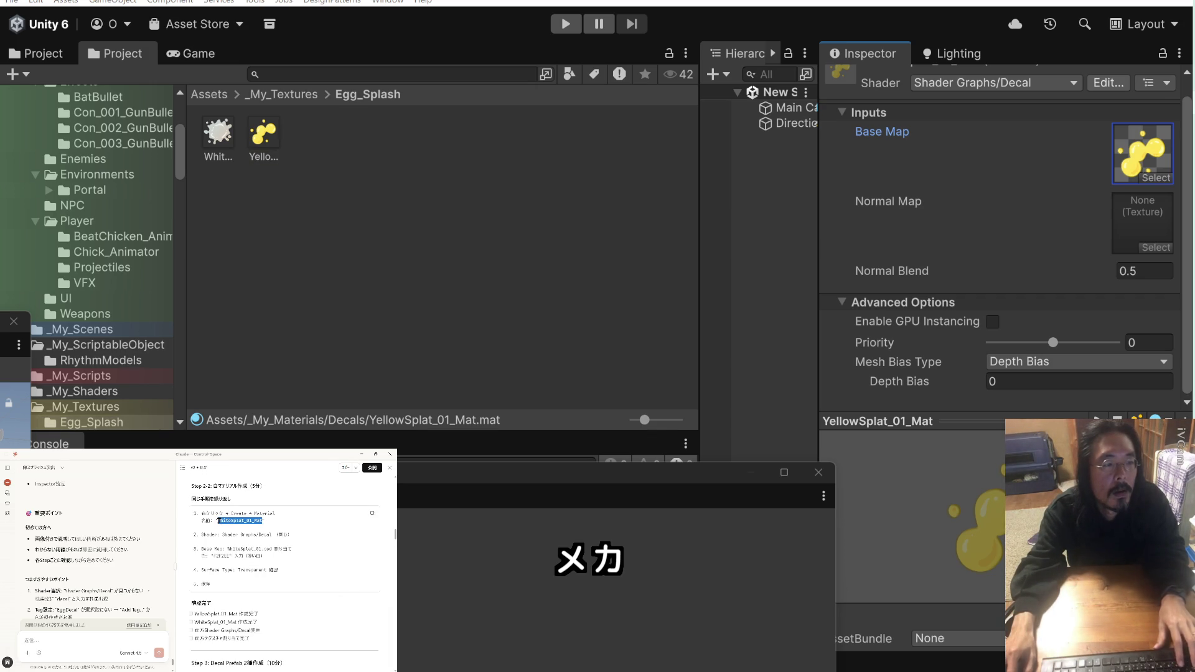
pyautogui.click(341, 206)
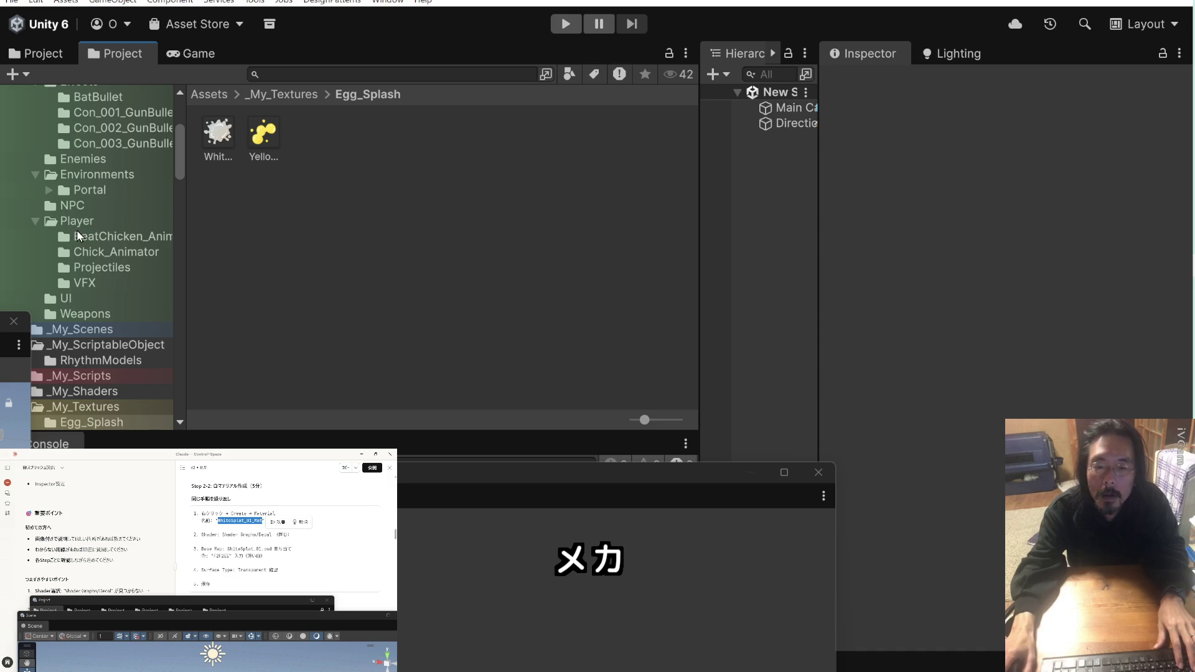
pyautogui.scroll(5, 77, 230)
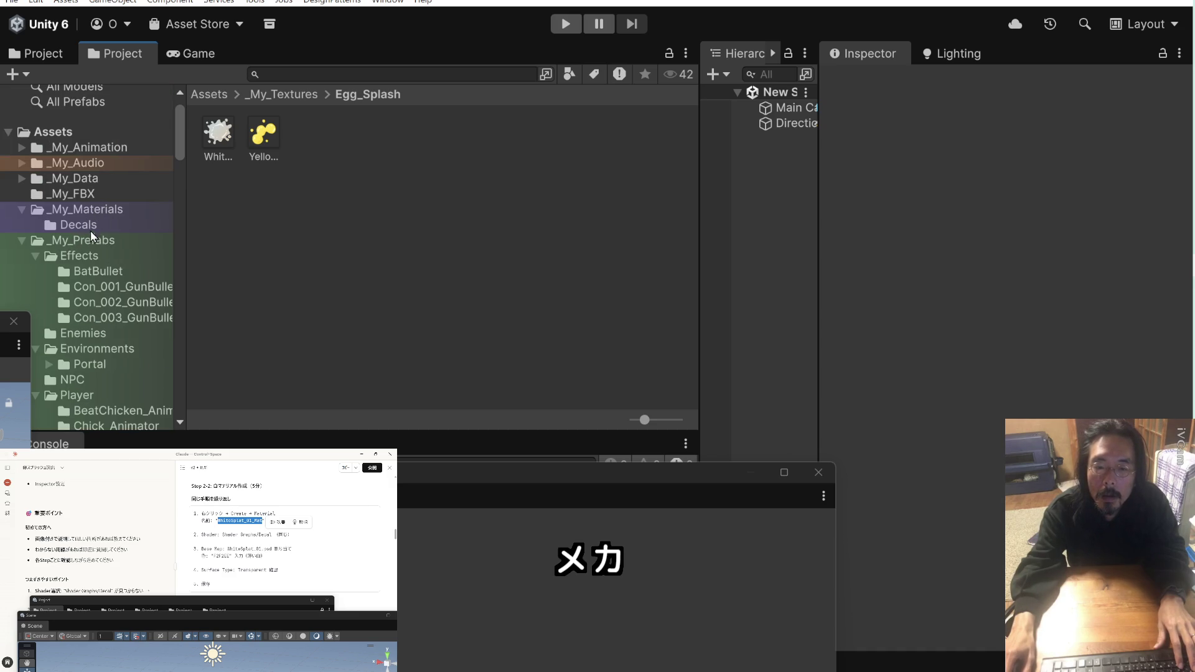
pyautogui.click(91, 228)
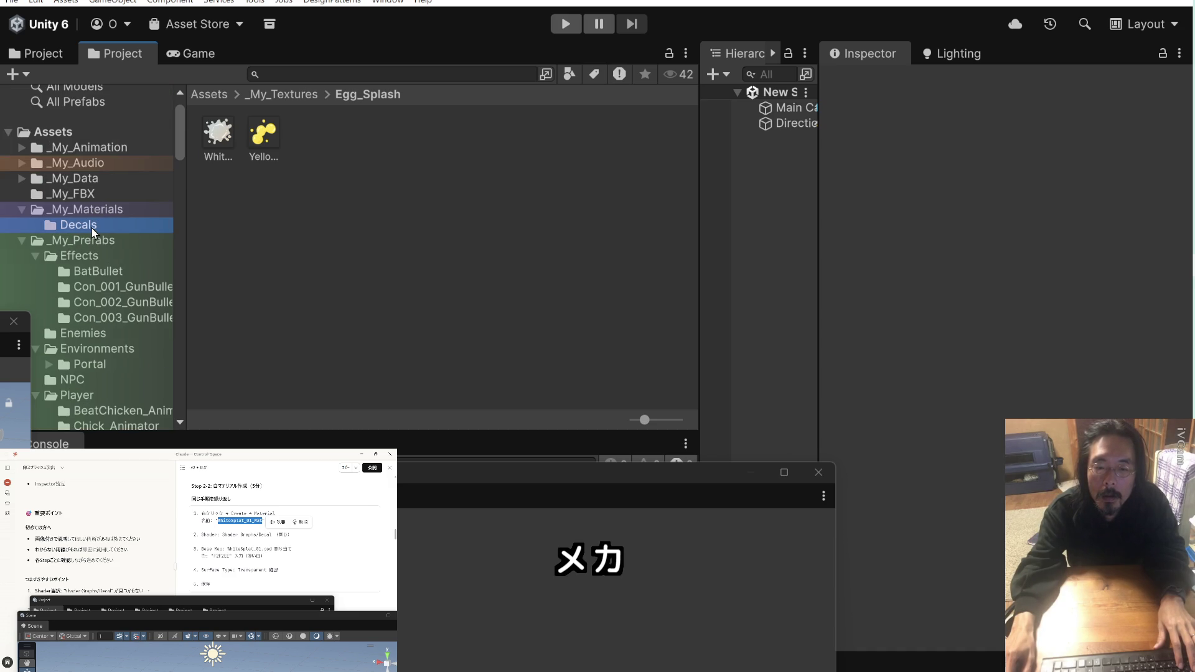
# Create a new material in the Decals folder named WhiteSplat_01_Mat
pyautogui.rightClick(295, 201)
pyautogui.moveTo(343, 202)
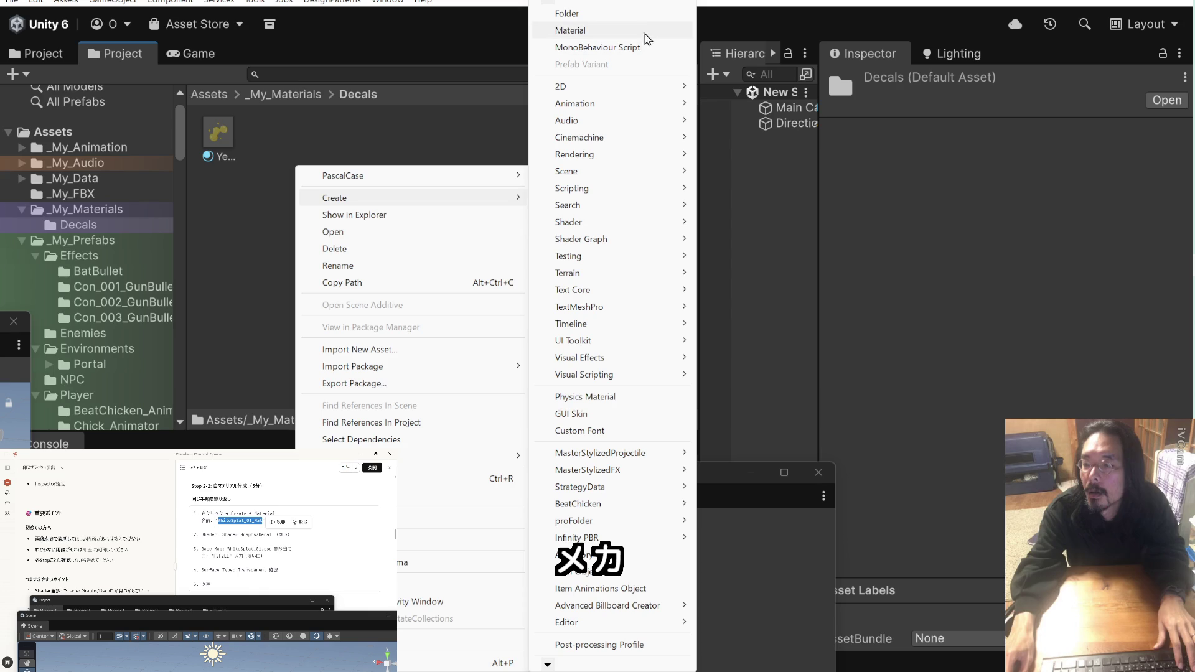
pyautogui.click(648, 32)
pyautogui.hotkey('ctrl', 'v')
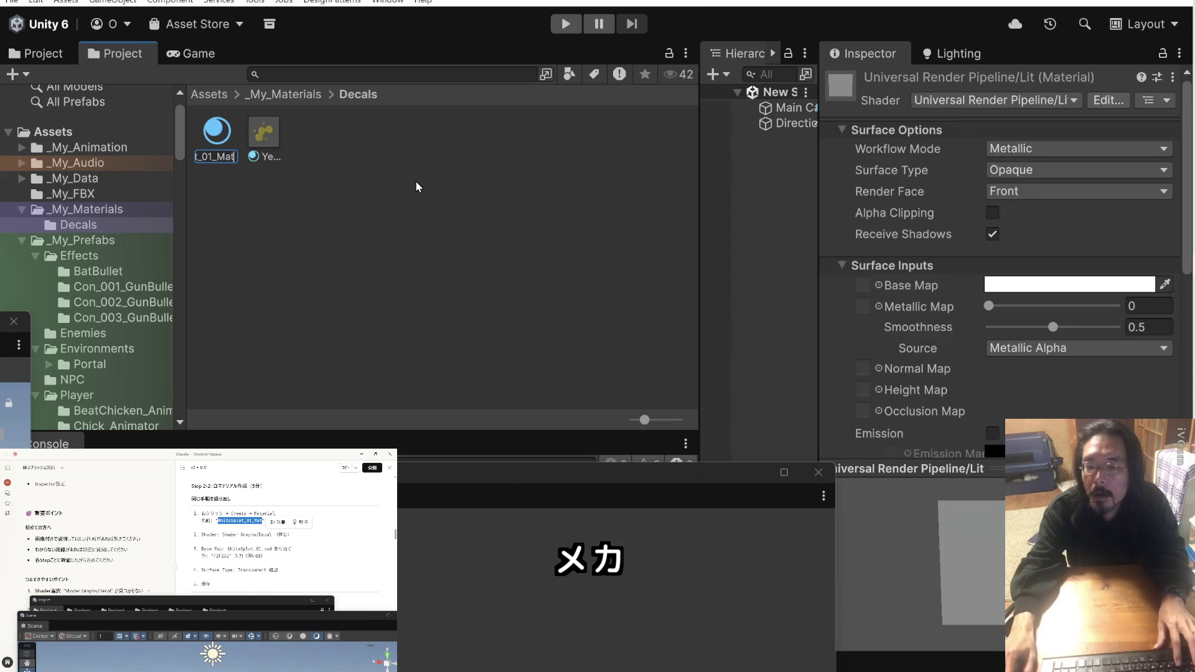
pyautogui.press('Return')
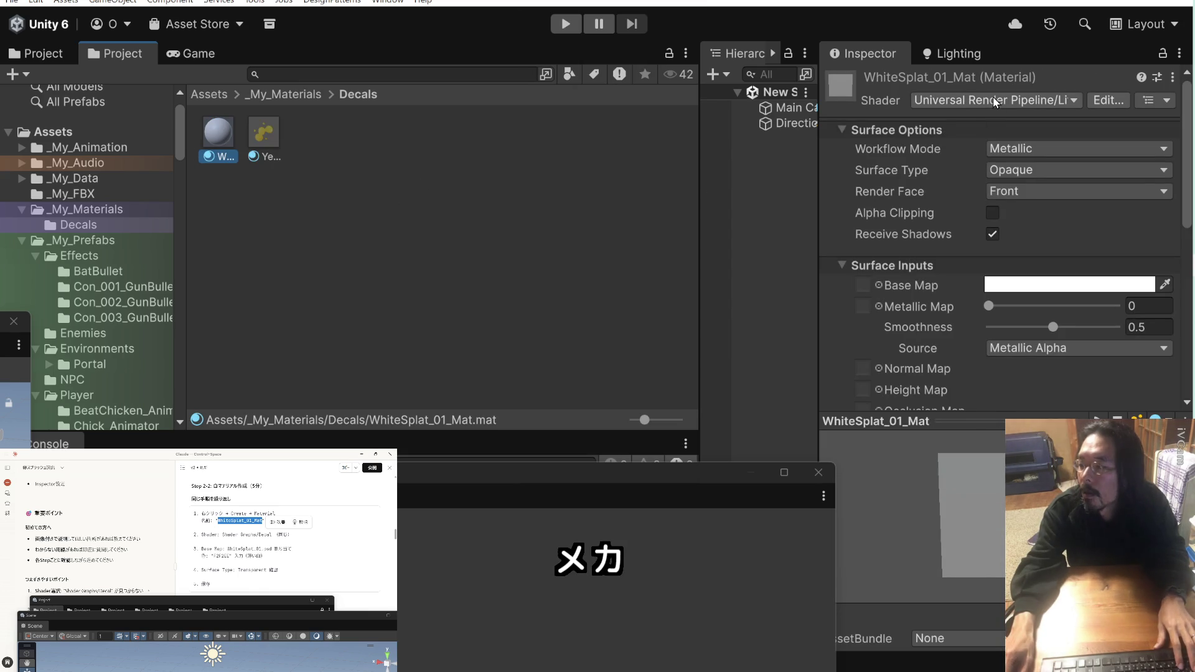
# Set WhiteSplat_01_Mat's shader to Shader Graphs/Decal
pyautogui.click(993, 99)
pyautogui.press('super+v')
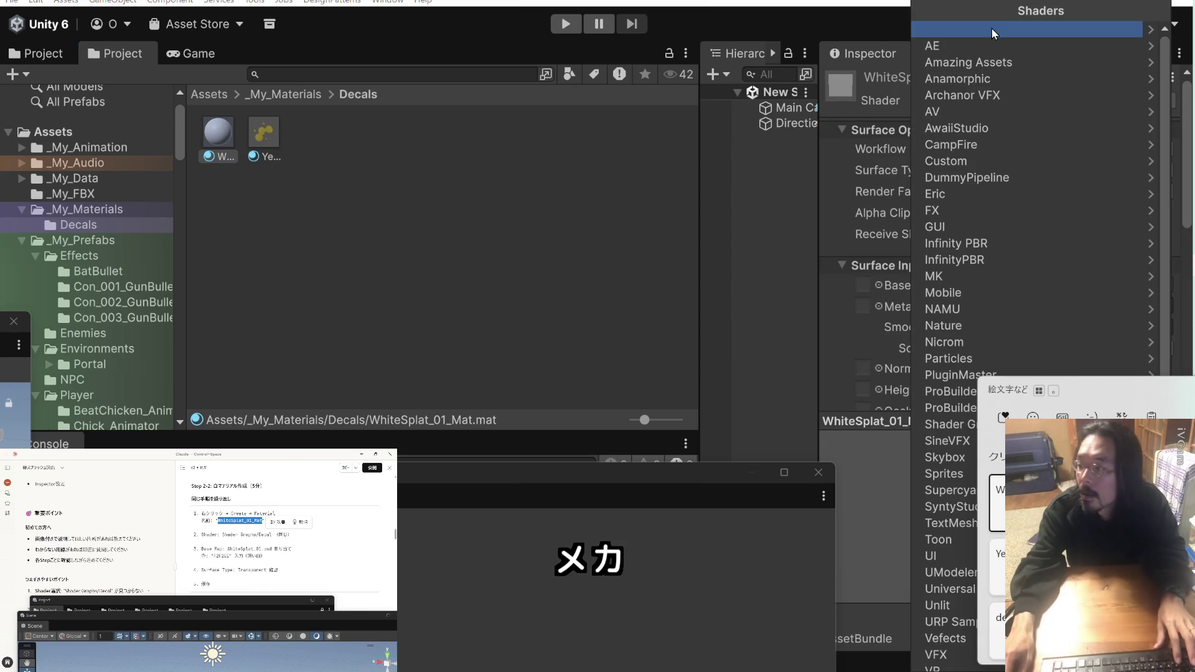
pyautogui.write('decal')
pyautogui.press('Escape')
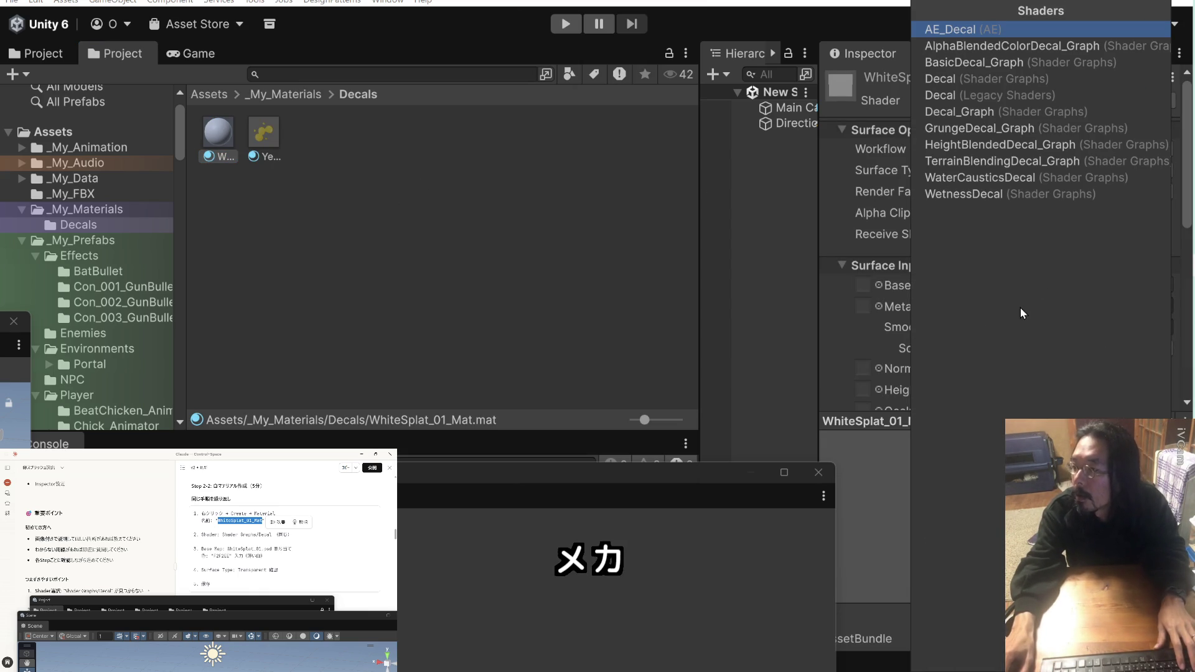
pyautogui.click(1023, 77)
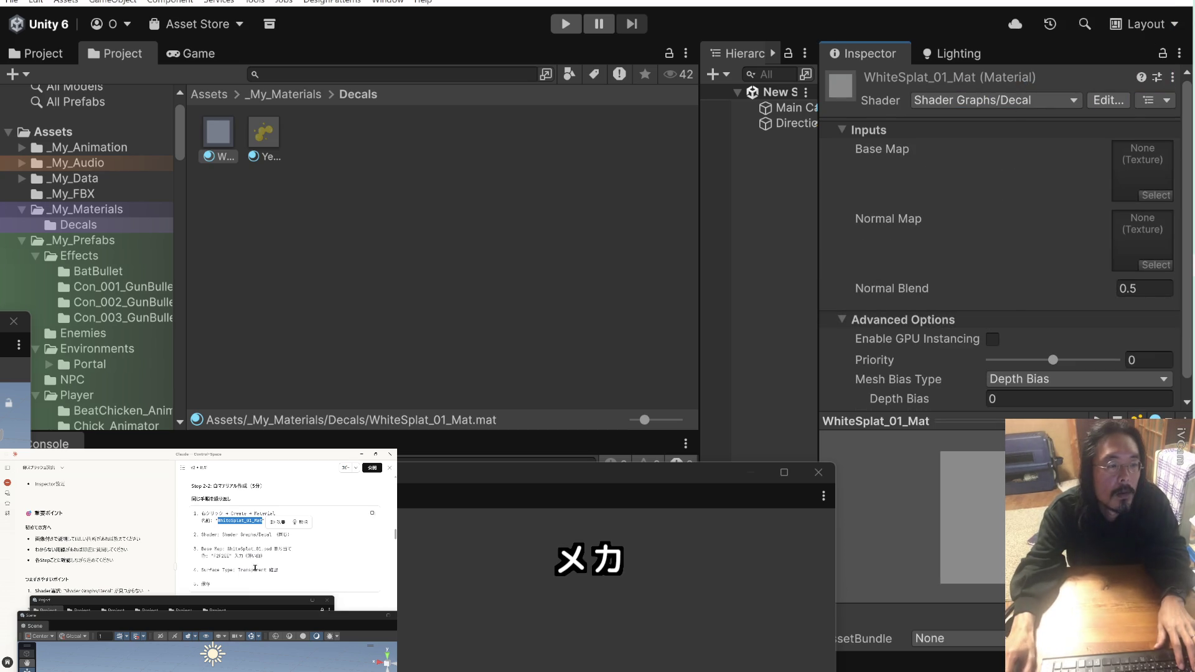
pyautogui.moveTo(262, 549); pyautogui.dragTo(246, 549)
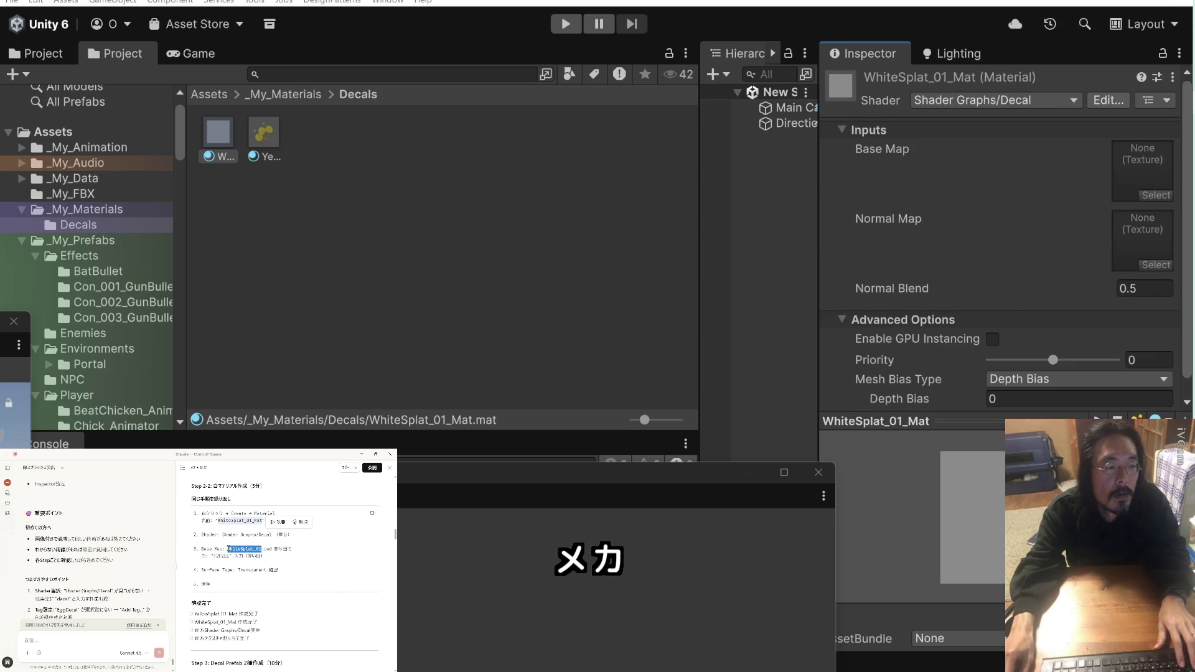
# Assign the WhiteSplat_01 texture as the Base Map of WhiteSplat_01_Mat
pyautogui.click(1168, 195)
pyautogui.write('WhiteSplat_01')
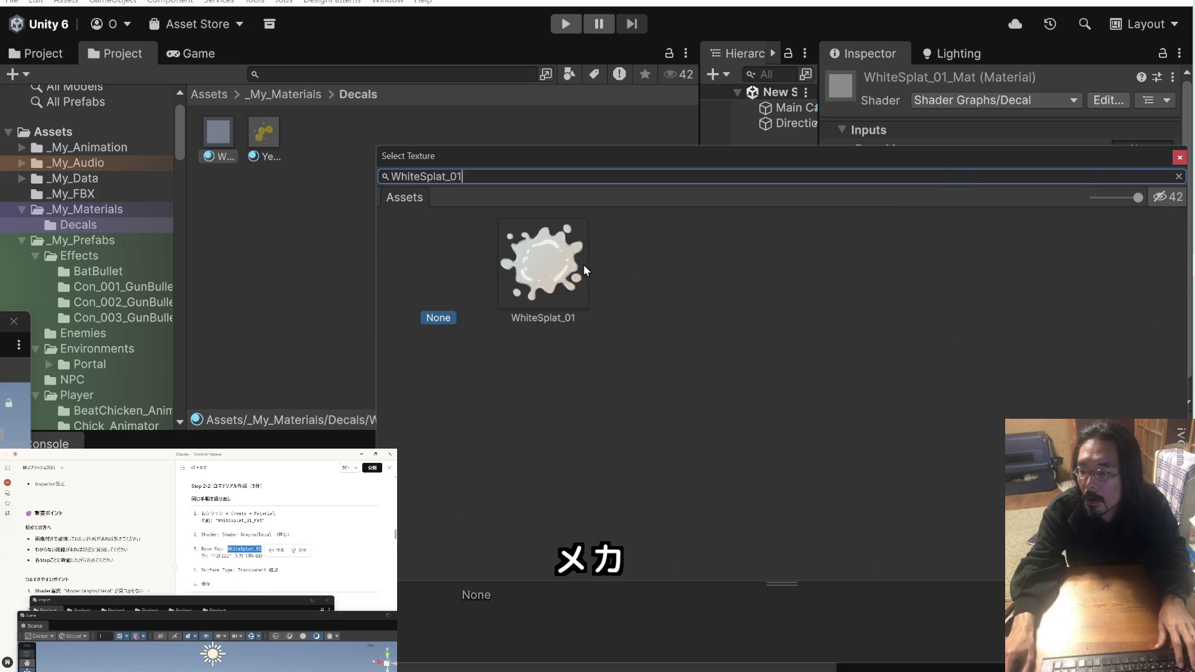
pyautogui.doubleClick(578, 263)
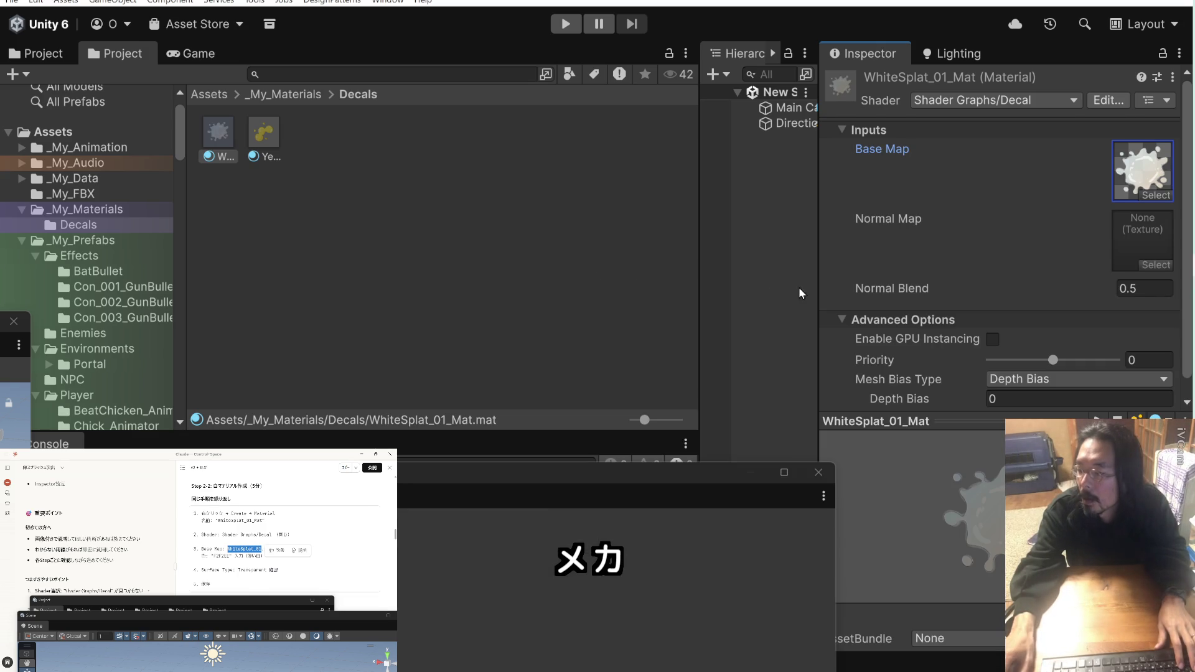
pyautogui.scroll(-1, 904, 289)
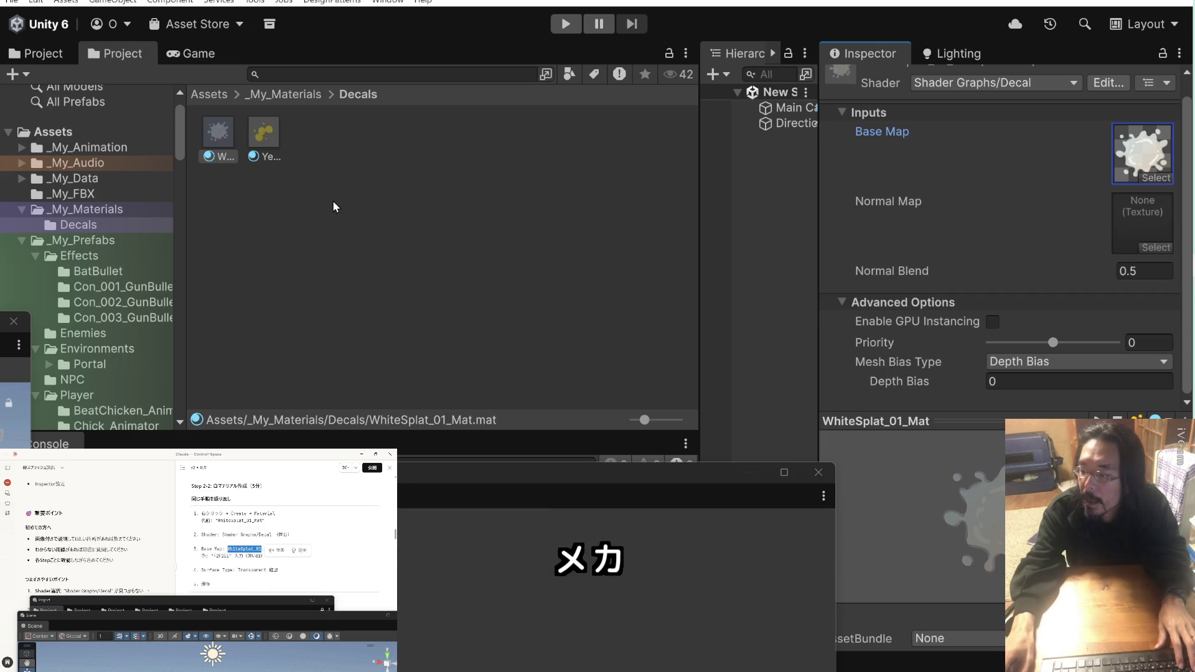
pyautogui.scroll(-5, 286, 551)
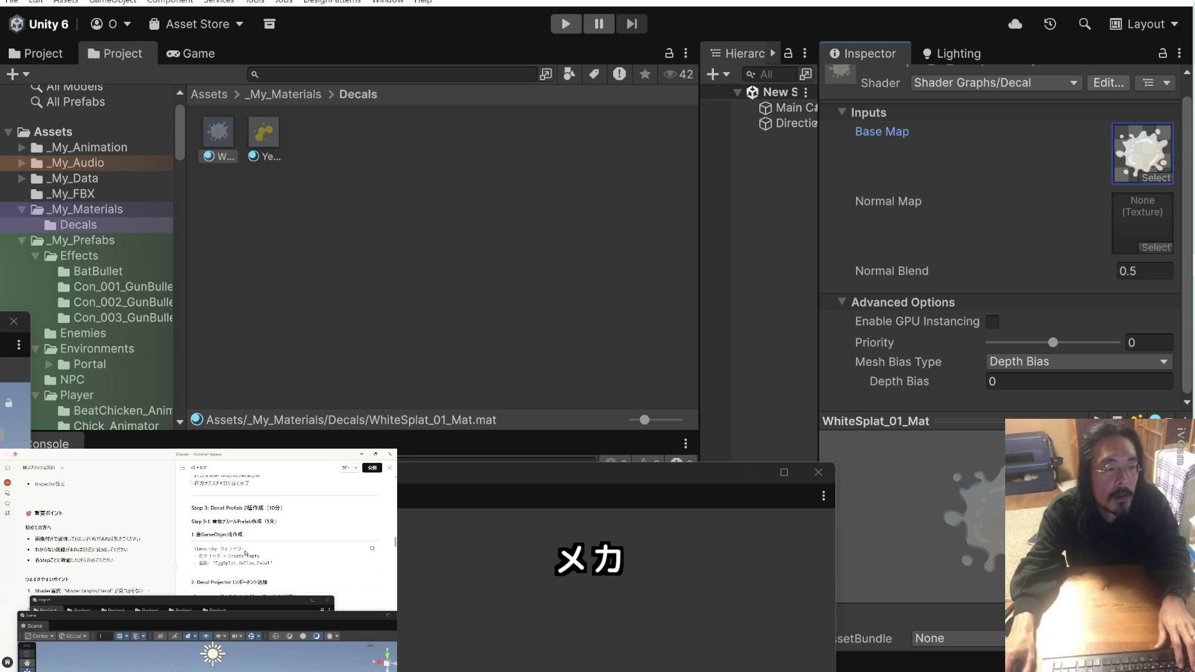
pyautogui.doubleClick(216, 563)
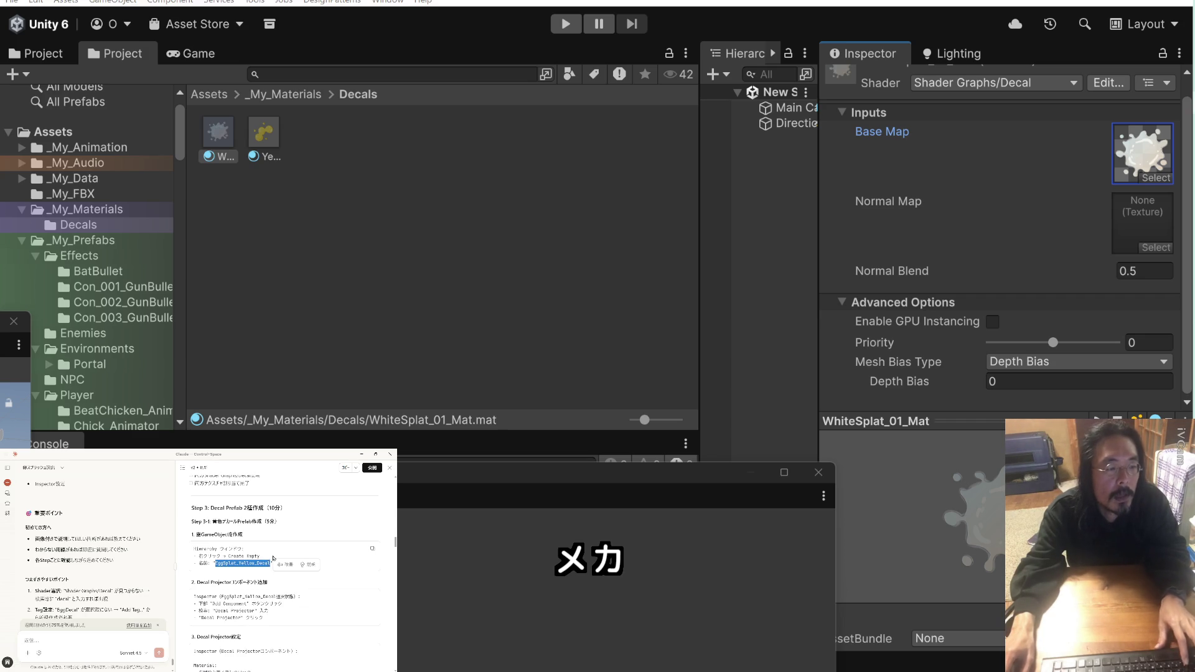
pyautogui.click(424, 222)
# Add an empty GameObject named EggSplat_Yellow_Decal, widen the Hierarchy, and select it
pyautogui.rightClick(754, 215)
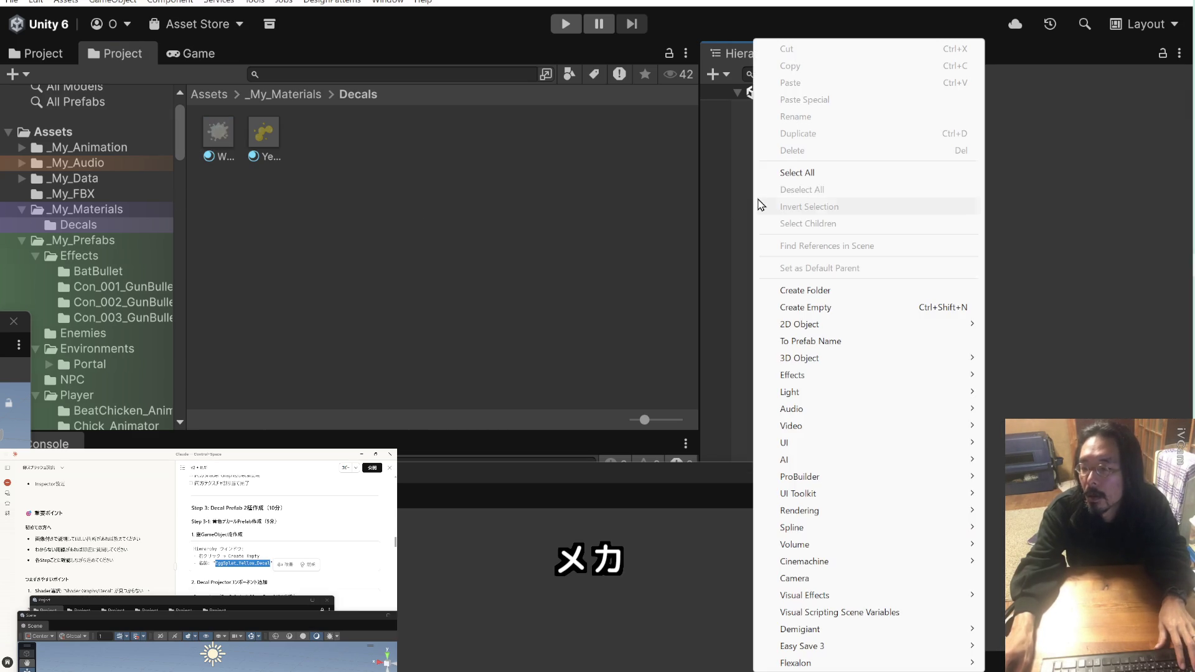
pyautogui.click(805, 306)
pyautogui.write('EggSplat_Yellow_Decal')
pyautogui.moveTo(816, 245); pyautogui.dragTo(936, 245)
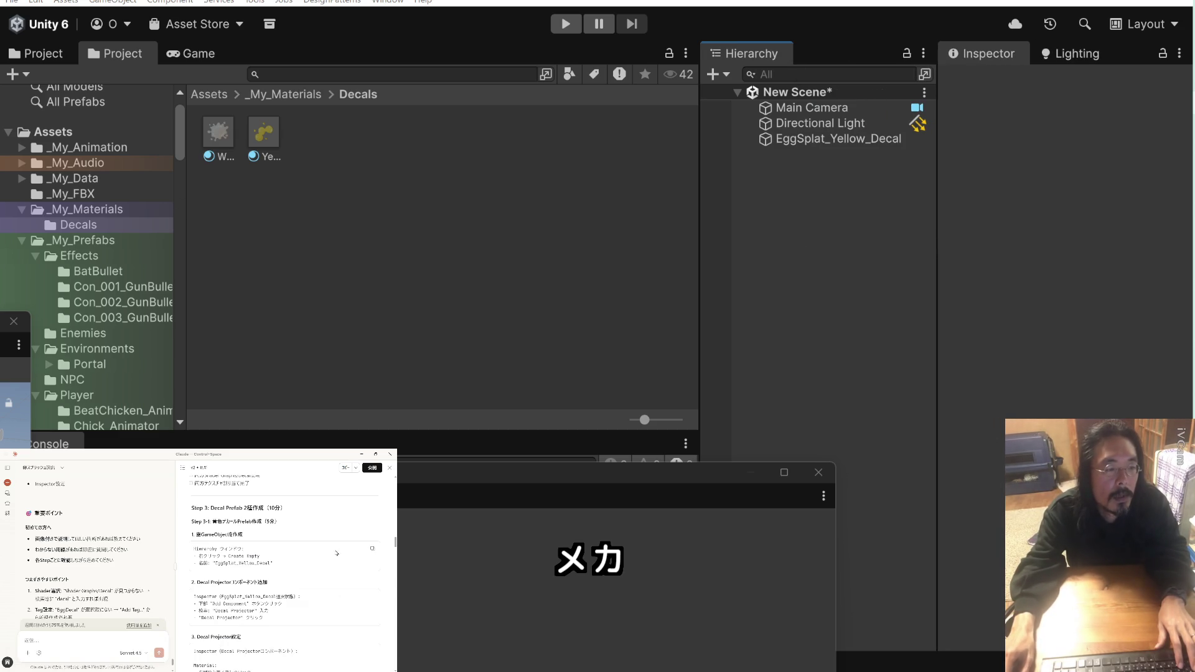
pyautogui.click(301, 550)
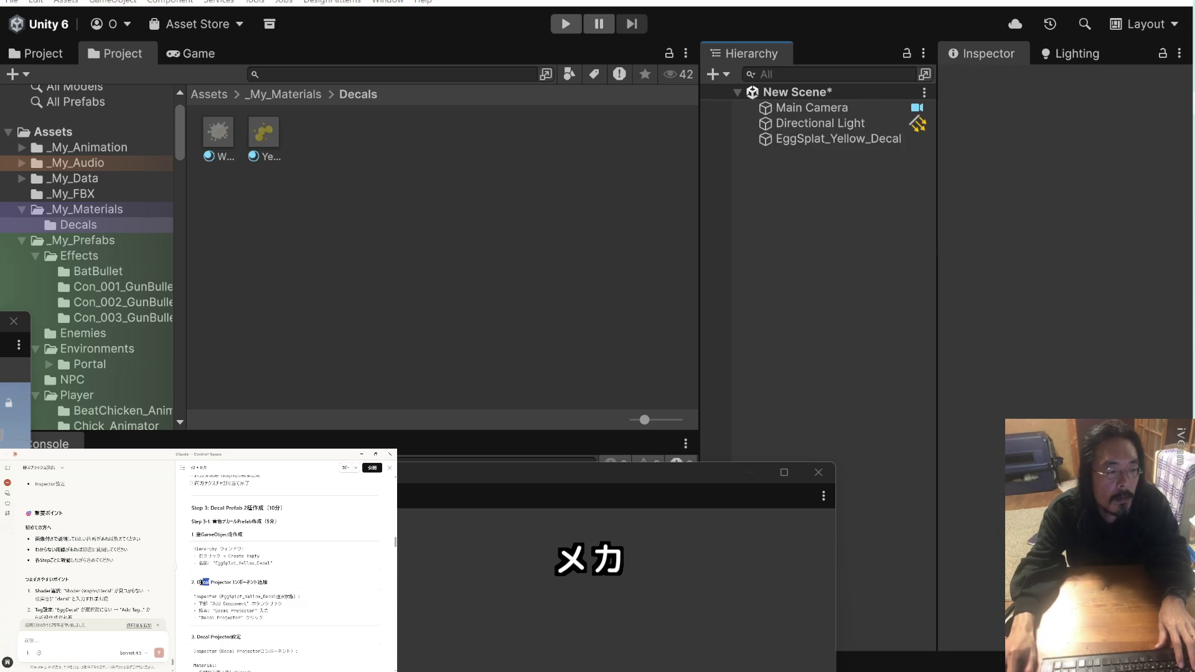
pyautogui.click(820, 140)
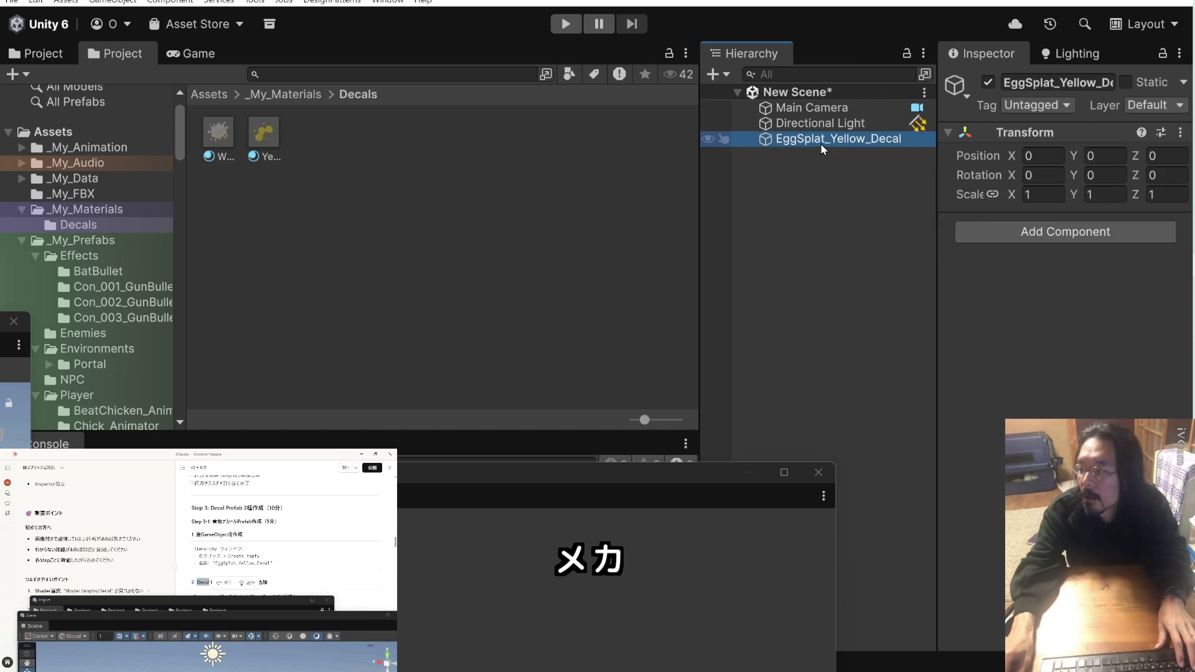